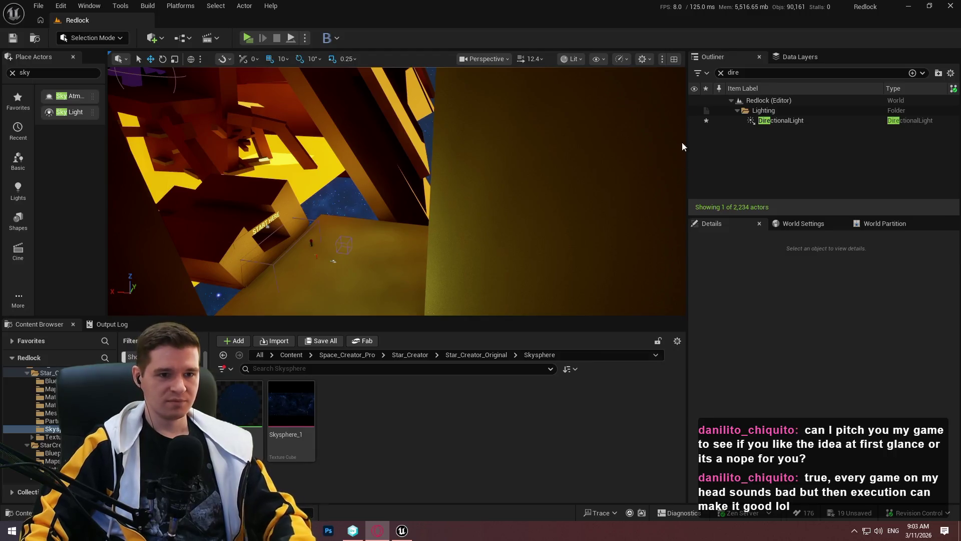
Widen the viewport and look around the level, including the yellow room.
drag(688, 137, 757, 142)
mouse_move(405, 196)
mouse_down()
mouse_move(407, 186)
mouse_move(400, 204)
mouse_up()
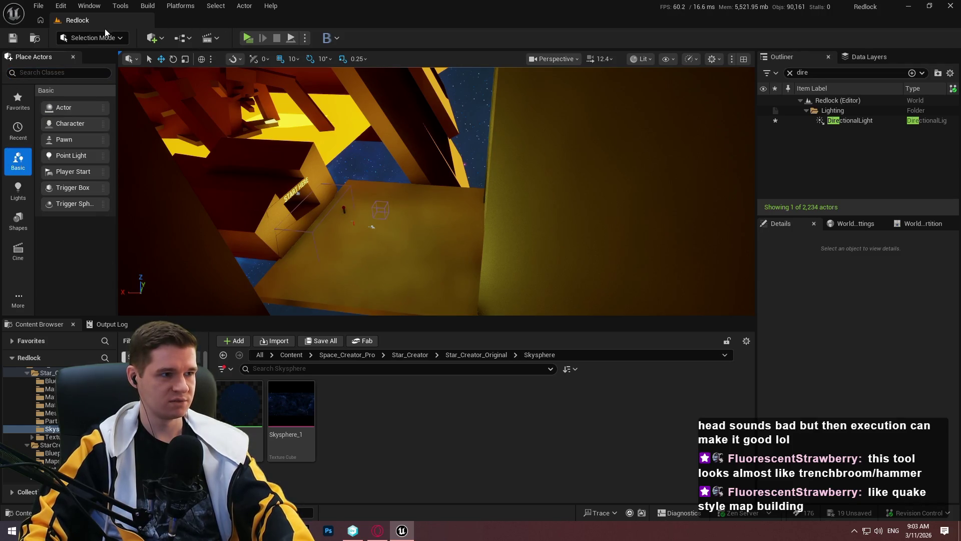
key(F11)
drag(438, 225, 453, 231)
key(F11)
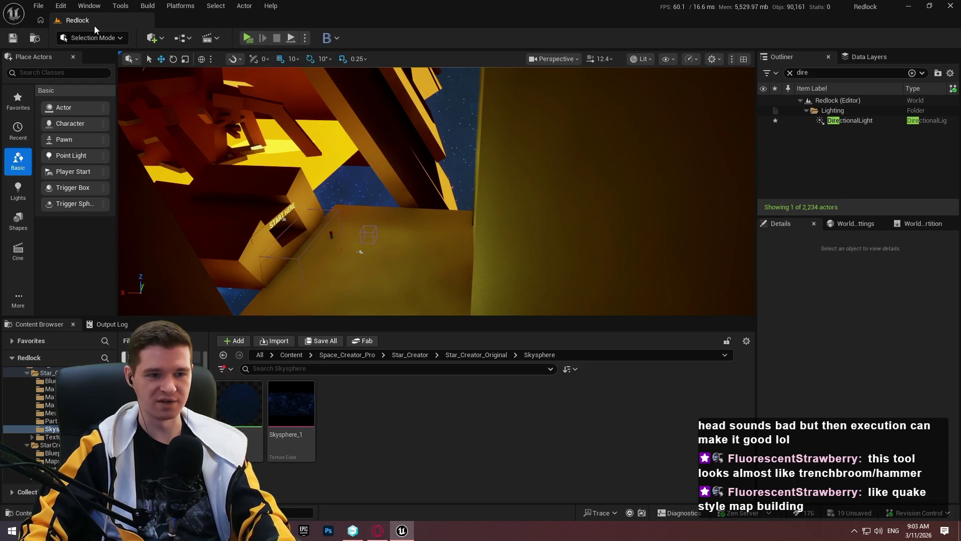
Save all changed assets, checking the modified actors out of revision control.
click(30, 6)
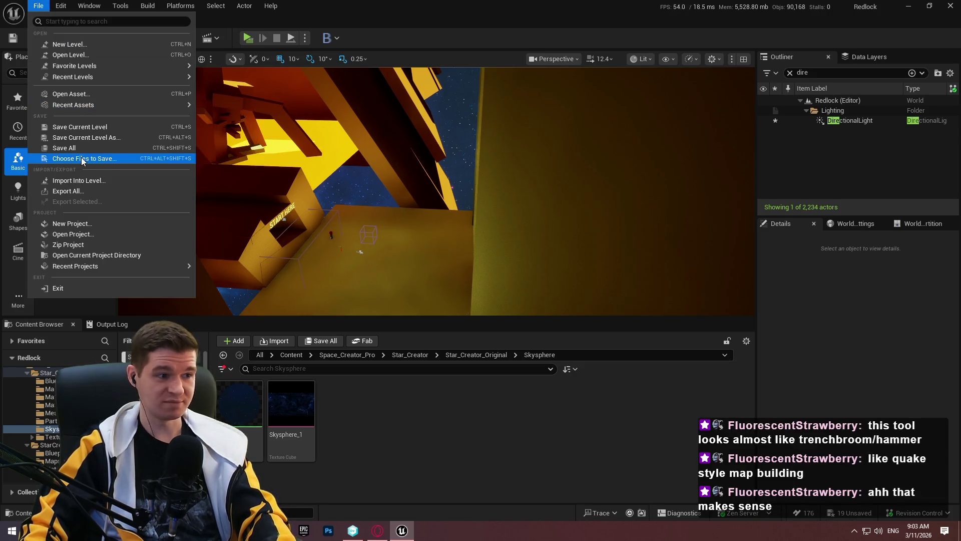
click(64, 147)
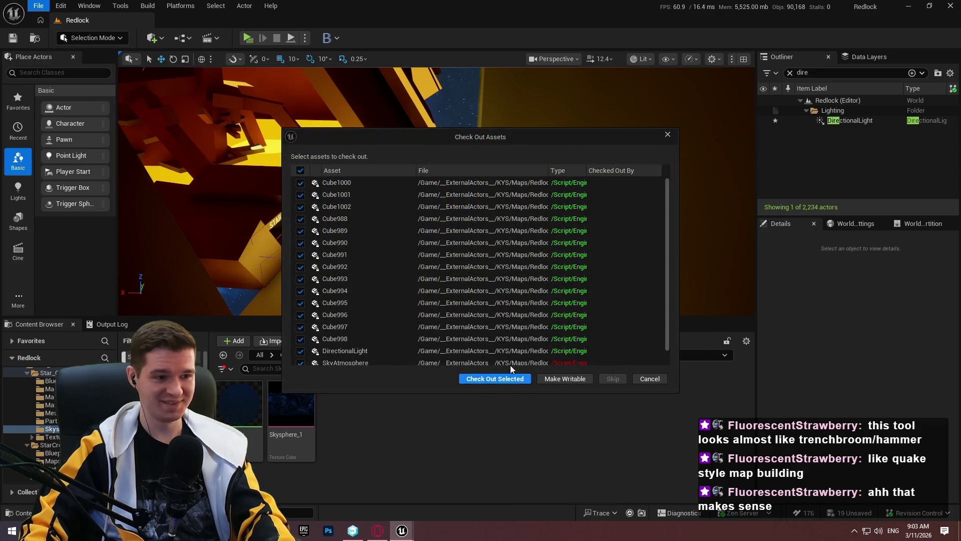
click(504, 378)
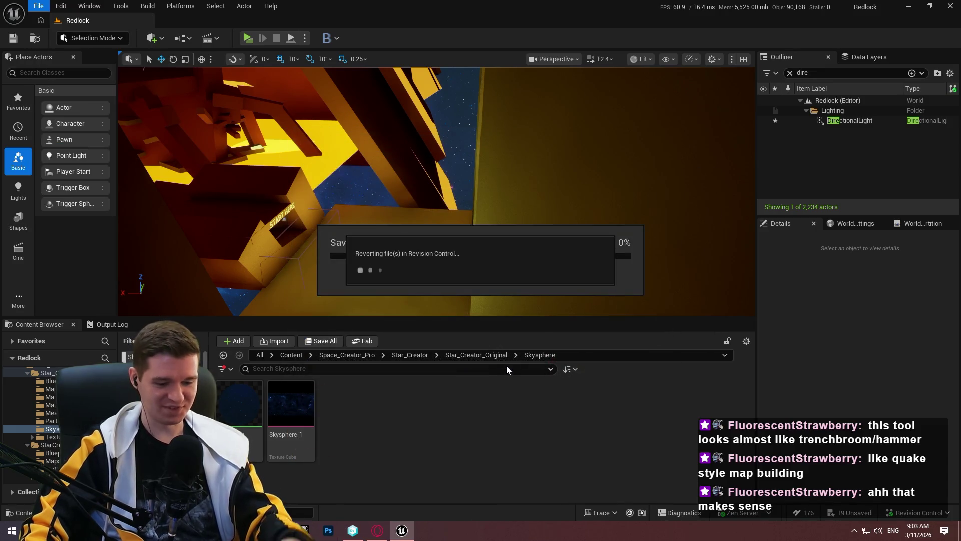
key(F11)
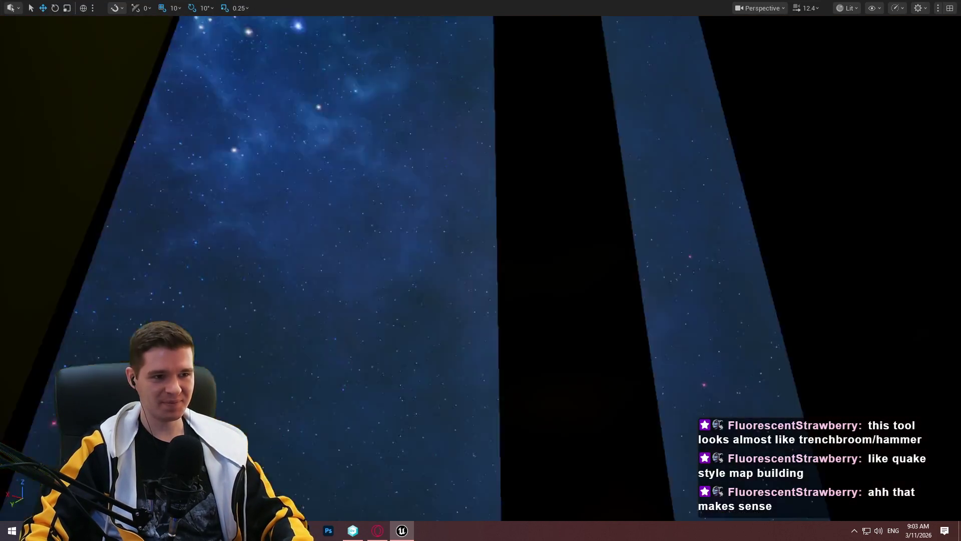
Orbit the camera across the glowing sun and starfield sky, then leave immersive mode.
mouse_move(481, 271)
mouse_down()
mouse_move(481, 260)
mouse_move(481, 280)
mouse_move(481, 260)
mouse_move(501, 251)
mouse_move(480, 235)
mouse_move(506, 230)
mouse_move(484, 238)
mouse_up()
mouse_move(503, 295)
mouse_down()
mouse_move(496, 288)
mouse_move(529, 266)
mouse_move(485, 273)
mouse_move(498, 267)
mouse_up()
key(F11)
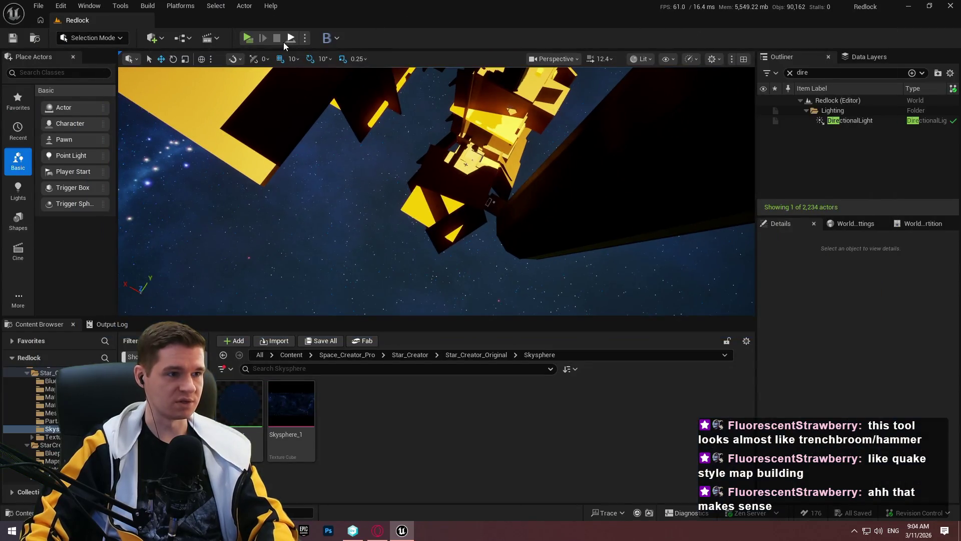
Start a play test and run through START HERE, up the orange ramp onto the upper ledge.
click(247, 38)
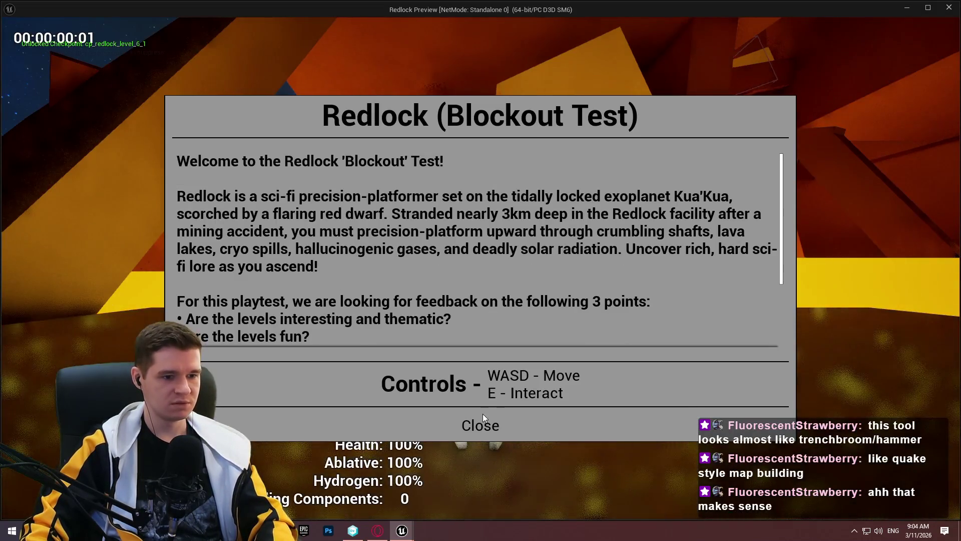
click(482, 420)
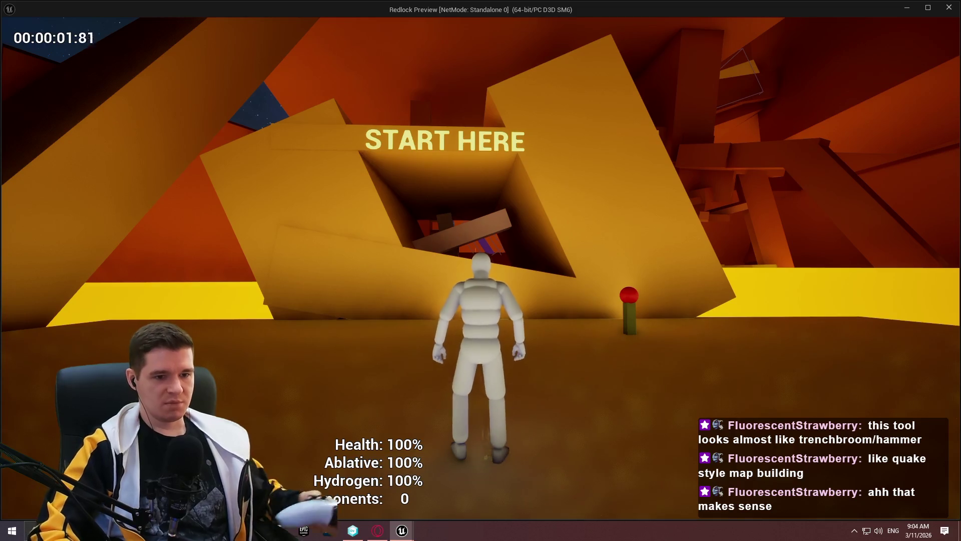
key(w)
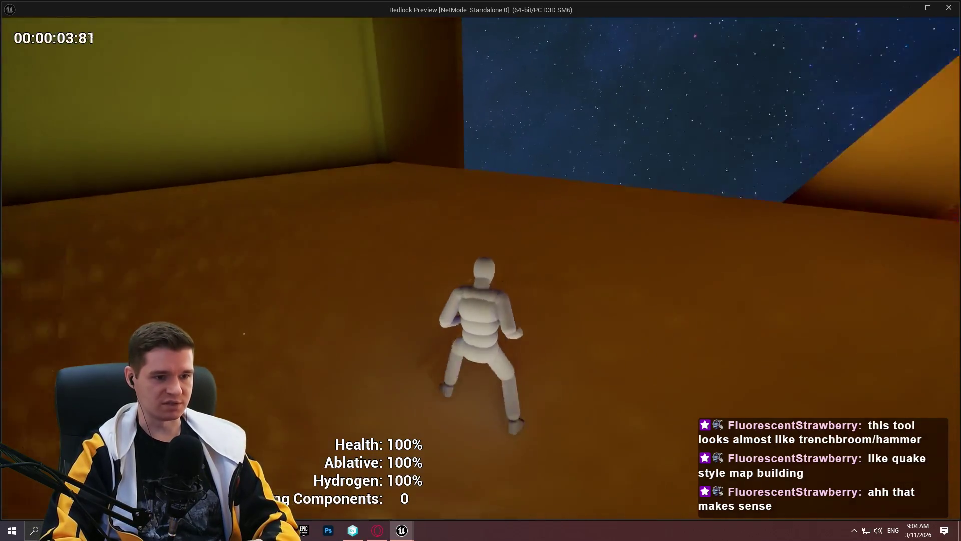
key(w)
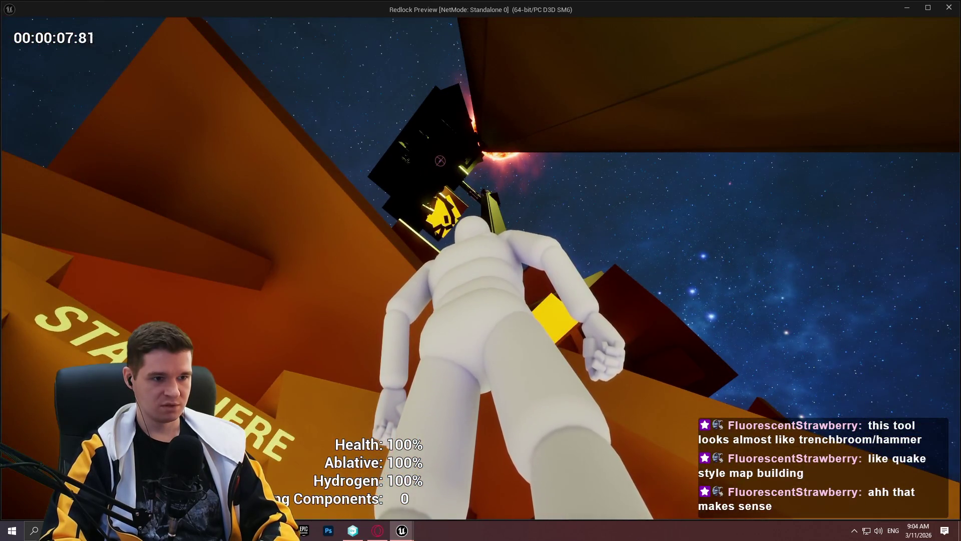
key(w)
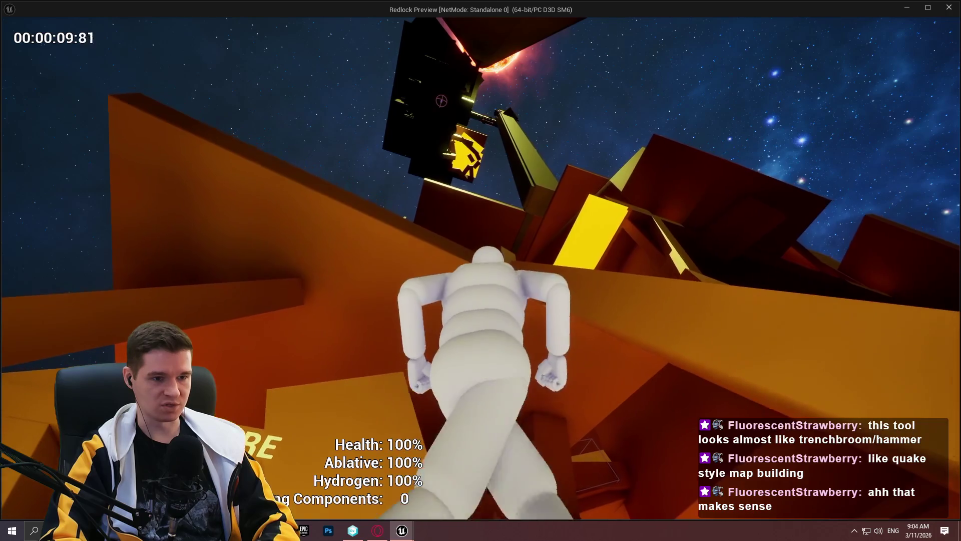
key(w)
key(w)
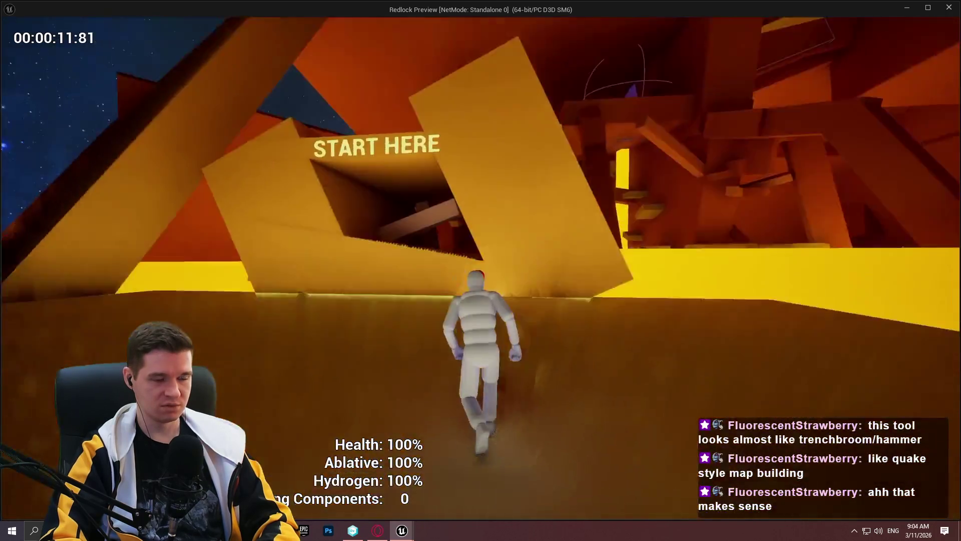
key(w)
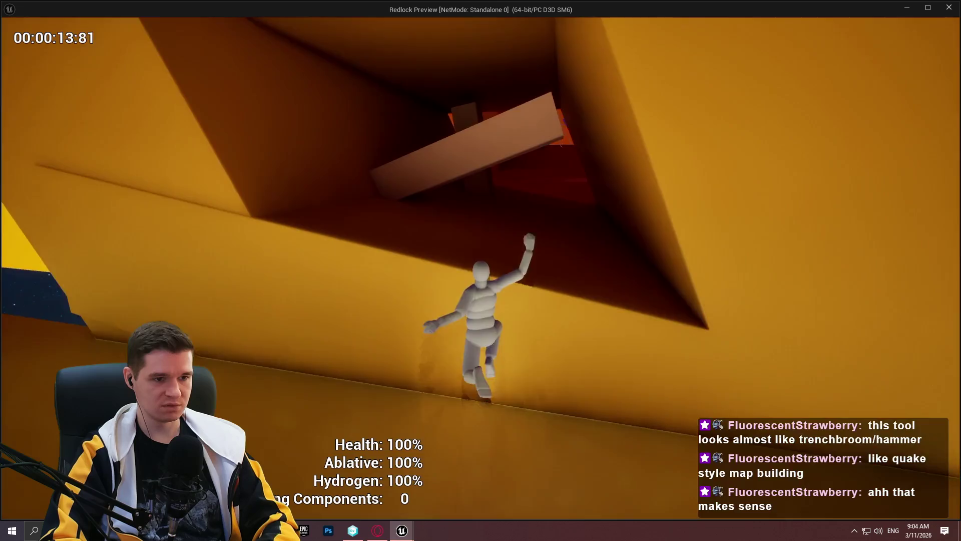
key(w)
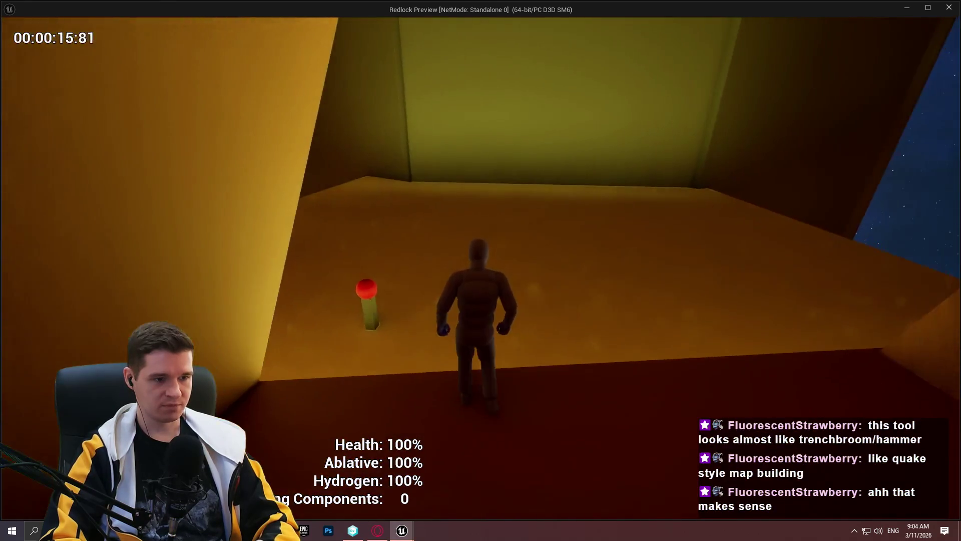
key(w)
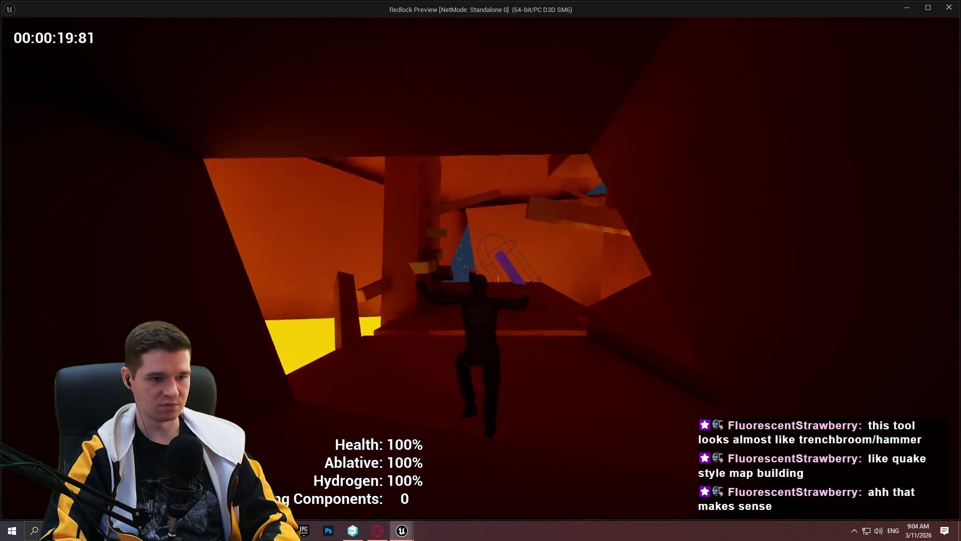
Explore the orange structure, the lit yellow area and the dark red corridor by the purple beam.
key(w)
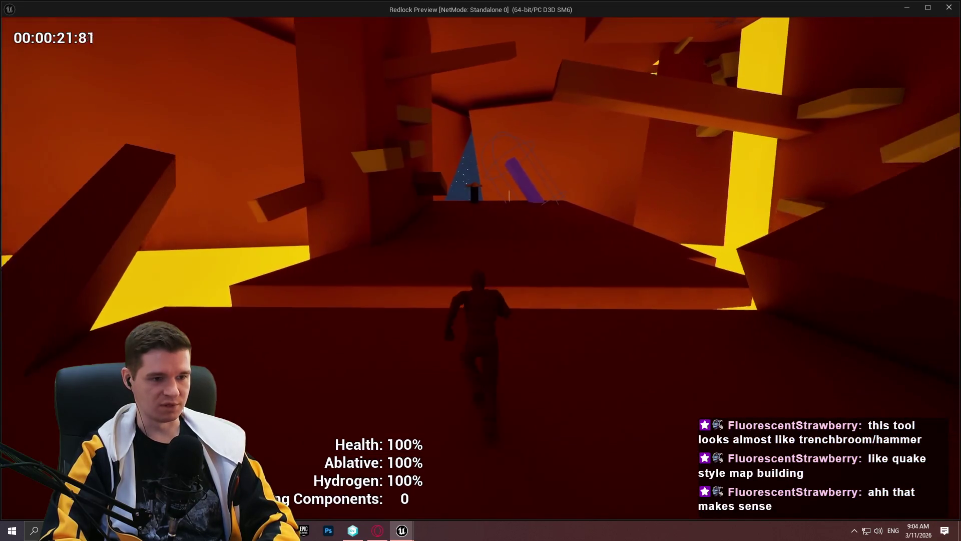
key(w)
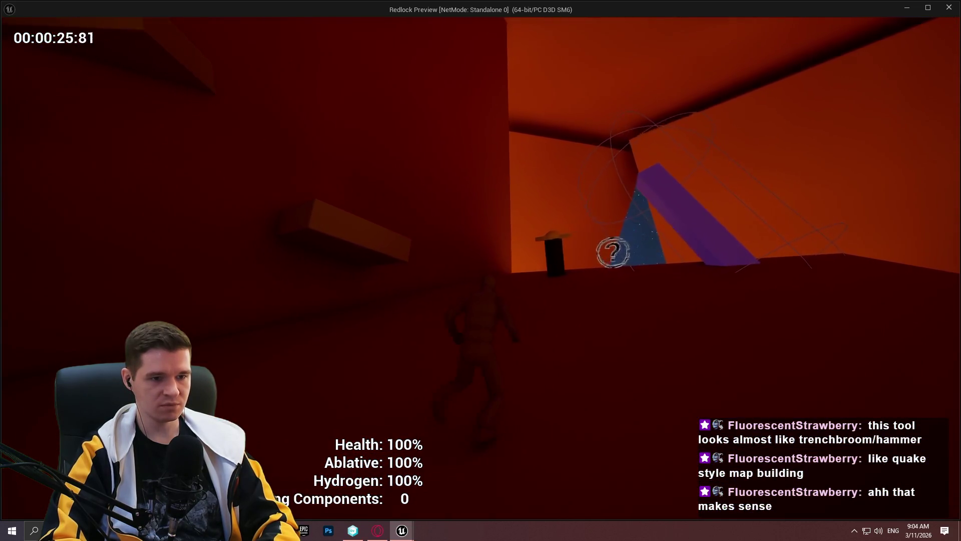
key(w)
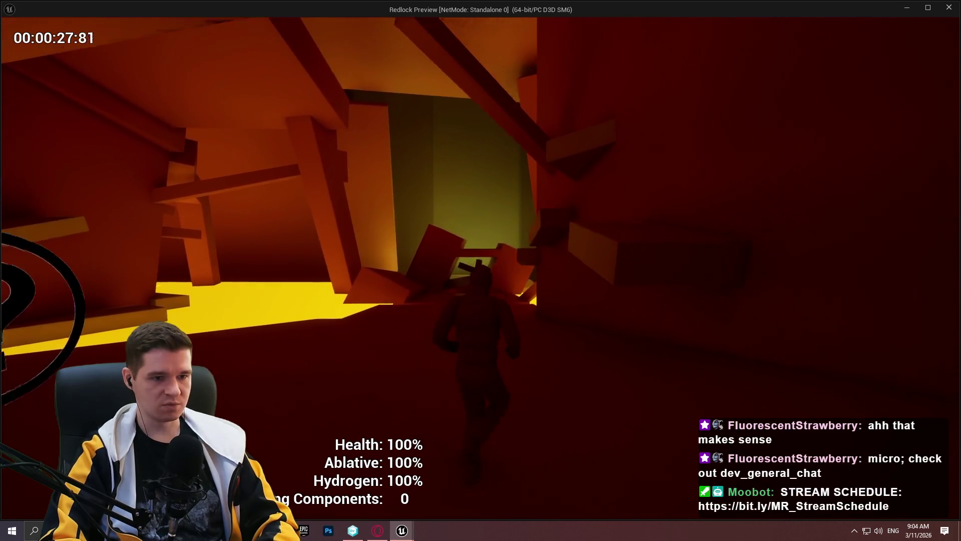
key(w)
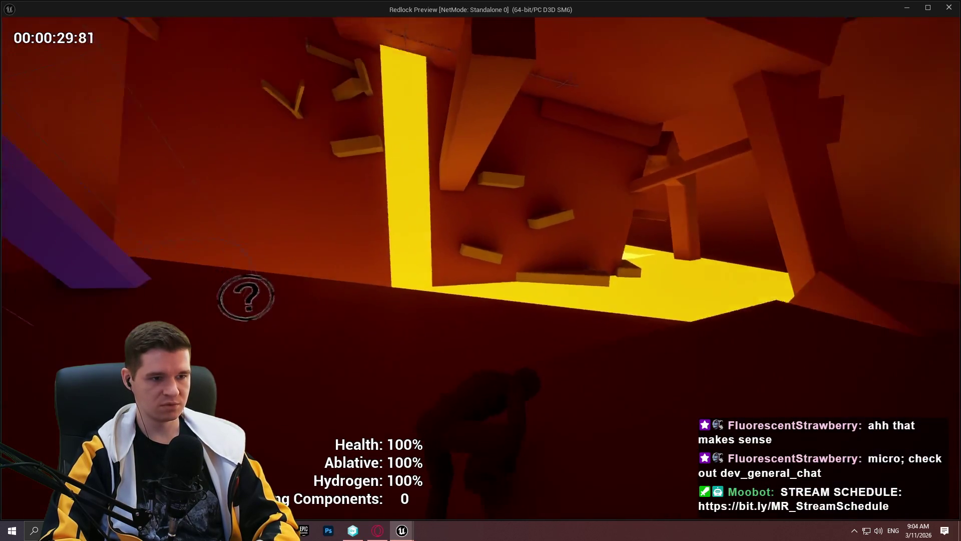
key(w)
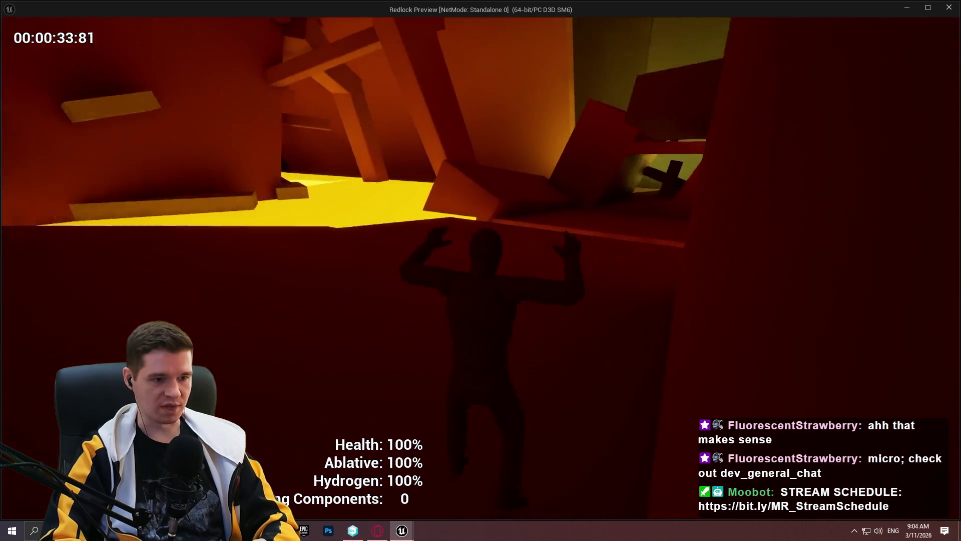
key(w)
key(w)
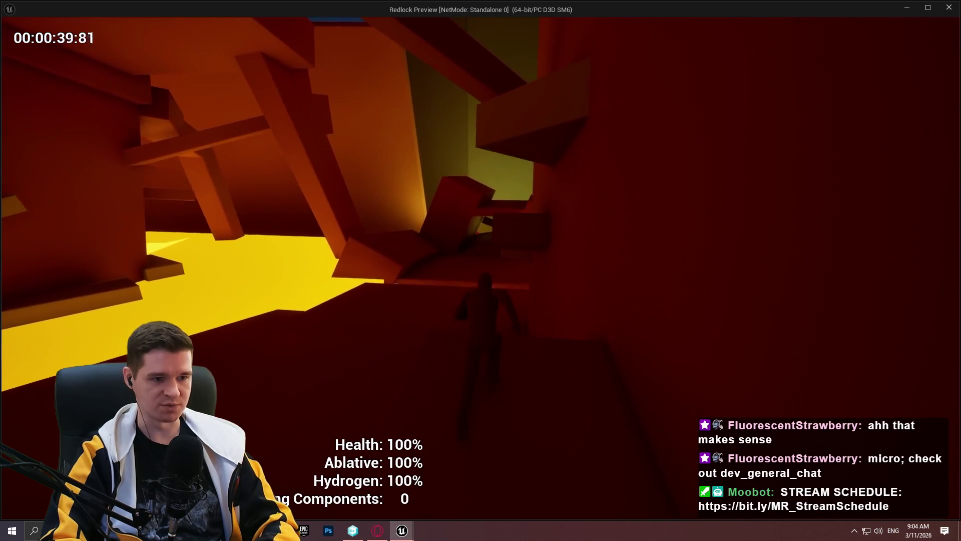
key(w)
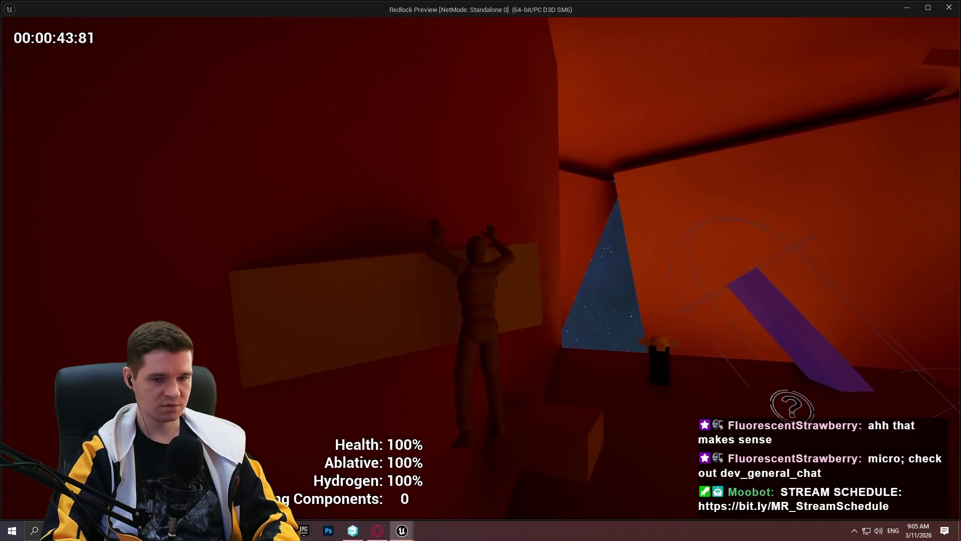
key(w)
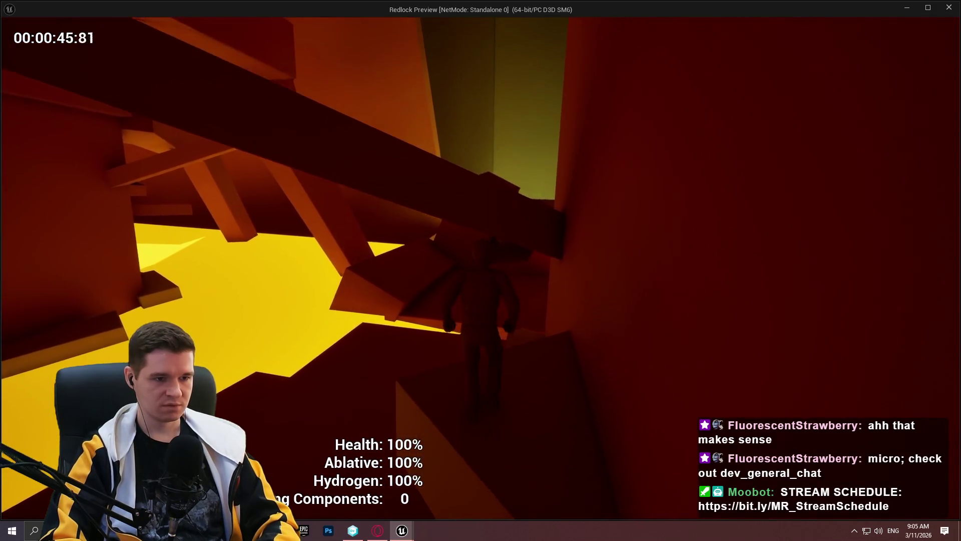
Climb the walls and vault through the yellow opening into the next area.
key(w)
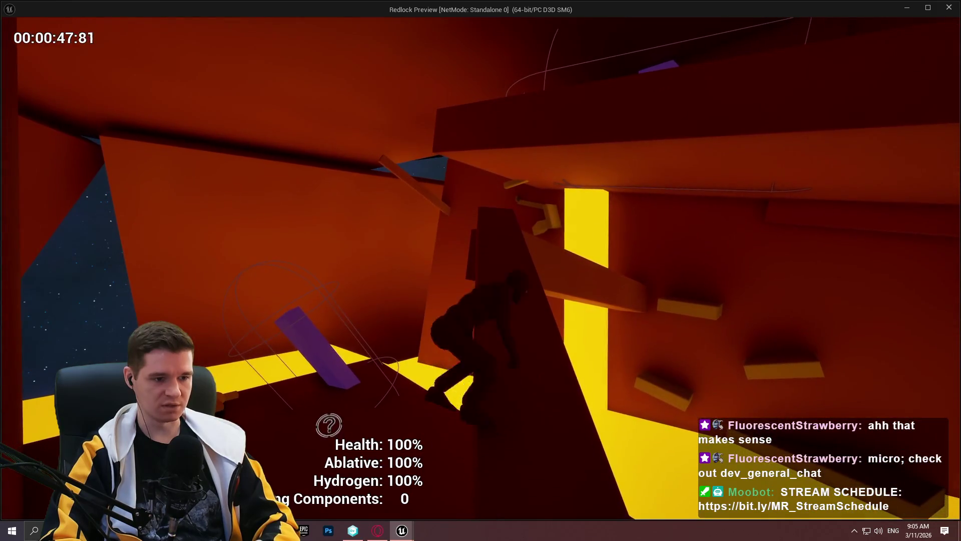
key(w)
key(w)
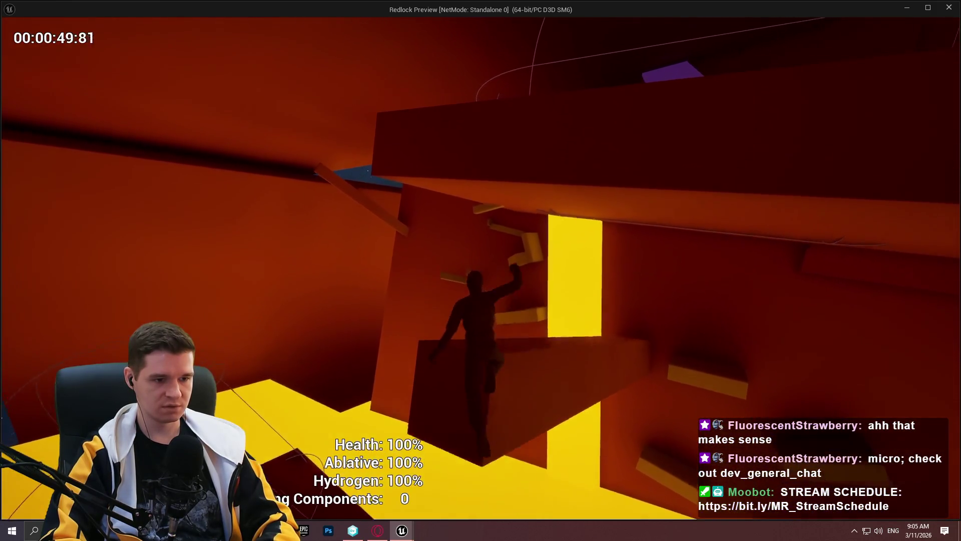
key(w)
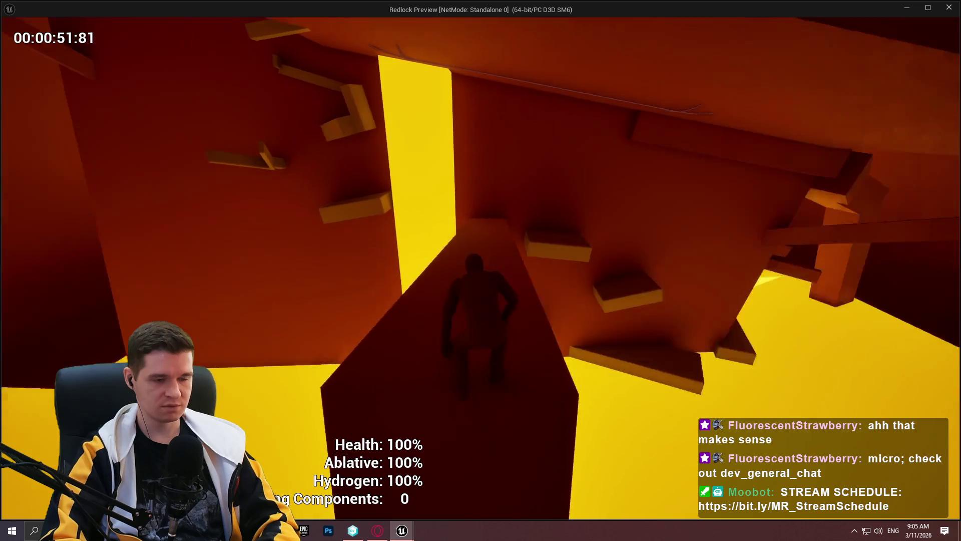
key(w)
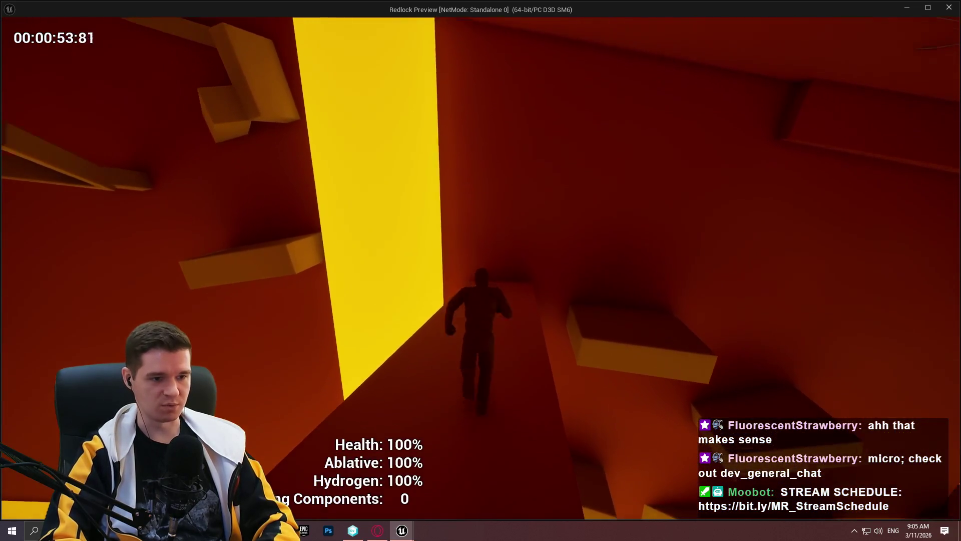
key(w)
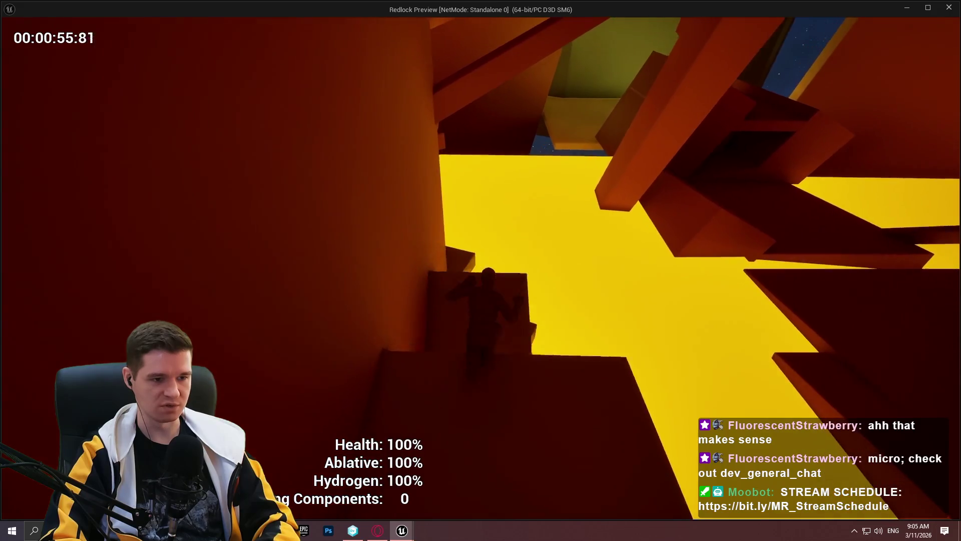
key(w)
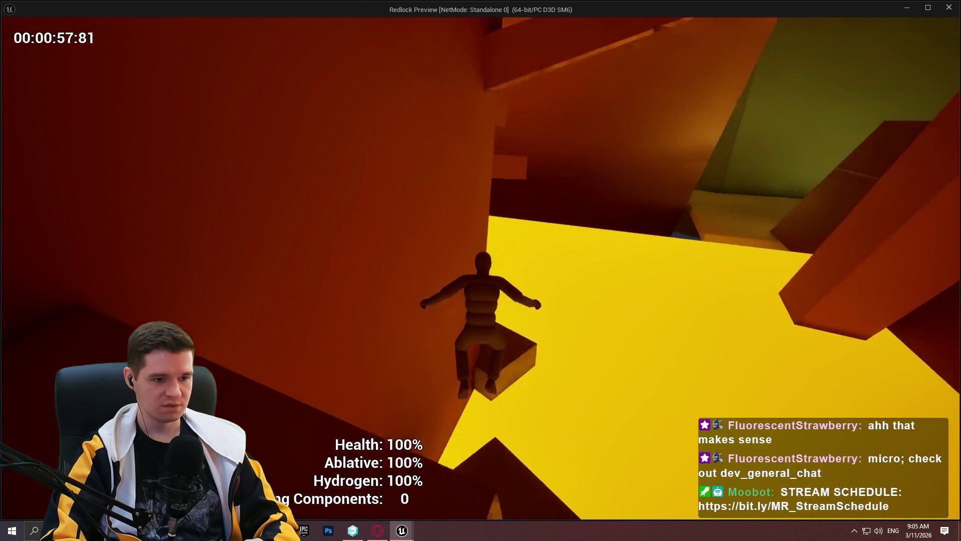
key(w)
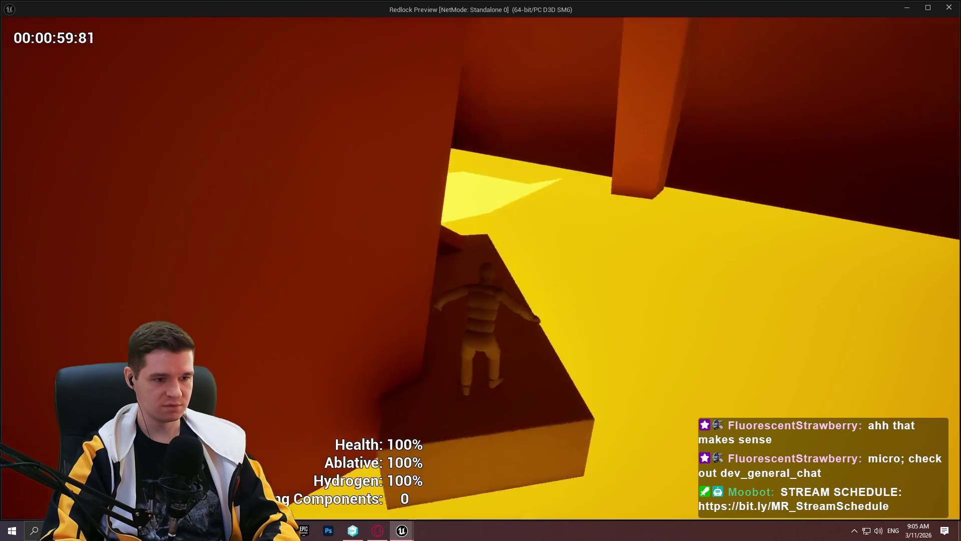
key(w)
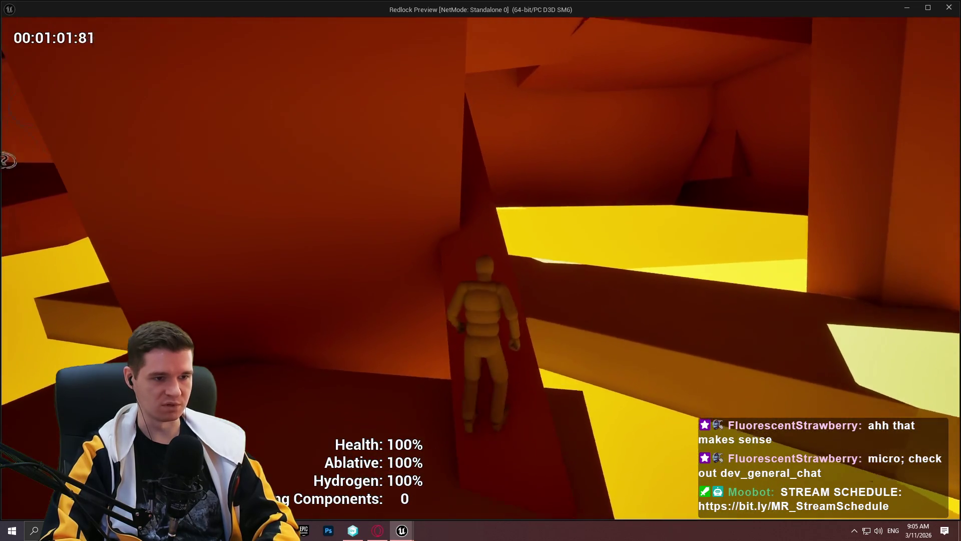
key(w)
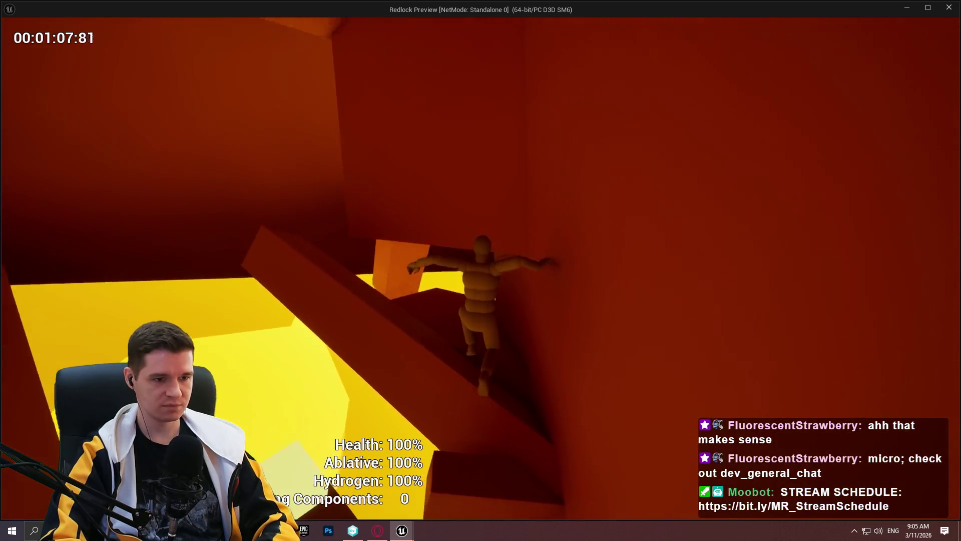
Jump to a new wall, climb onto the yellow platform and head for the purple shapes.
key(w)
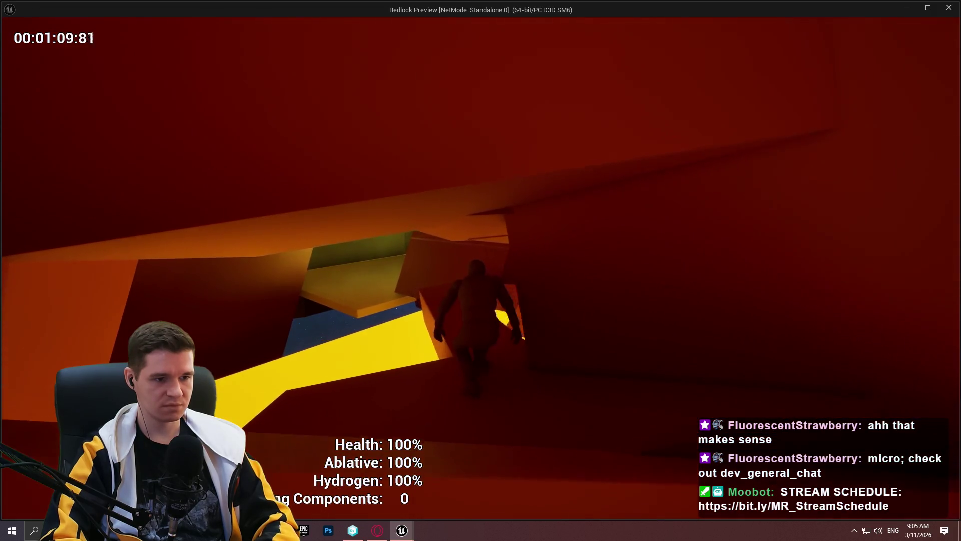
key(w)
key(w)
key(w)
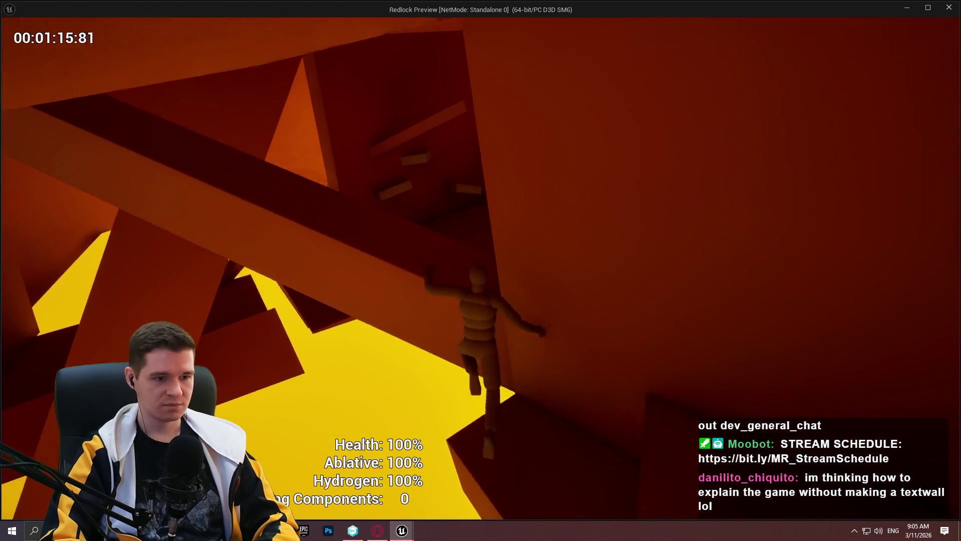
key(w)
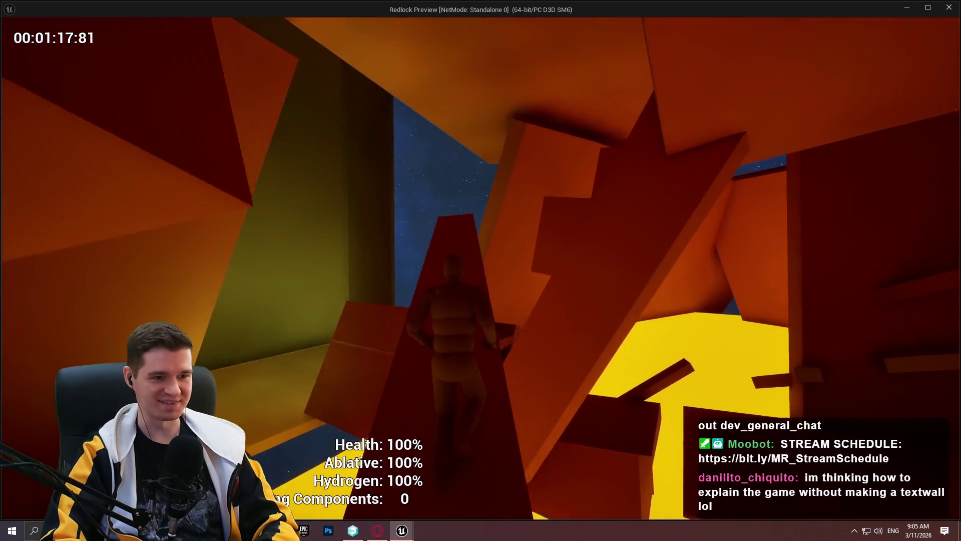
key(w)
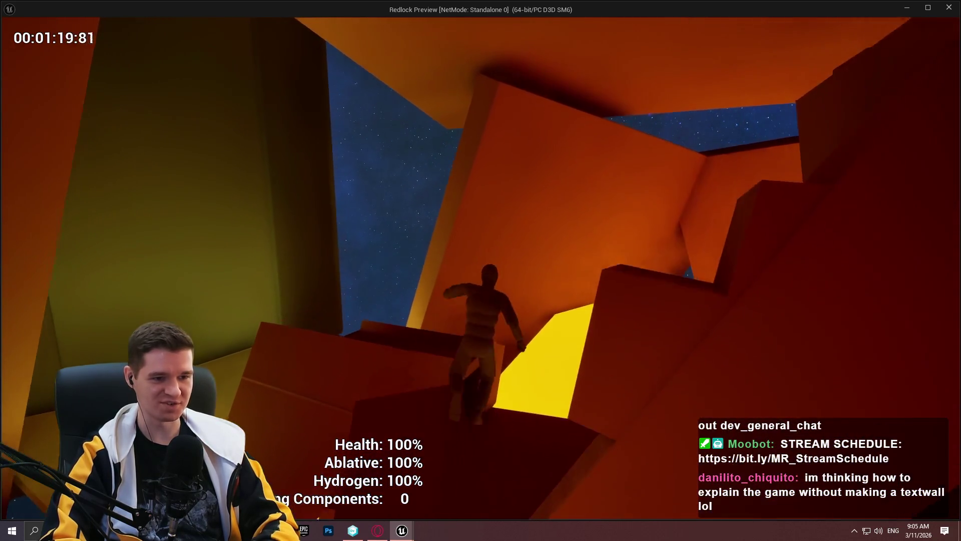
key(w)
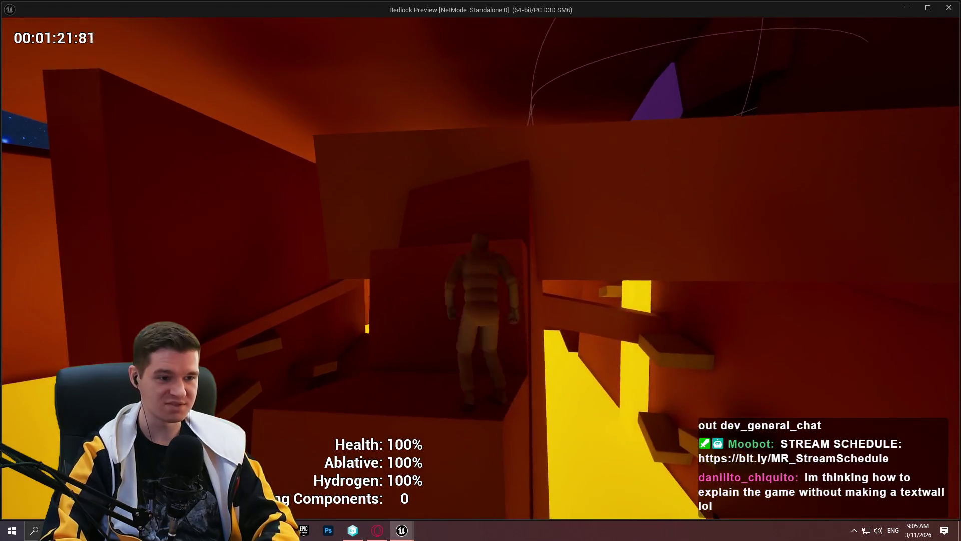
key(w)
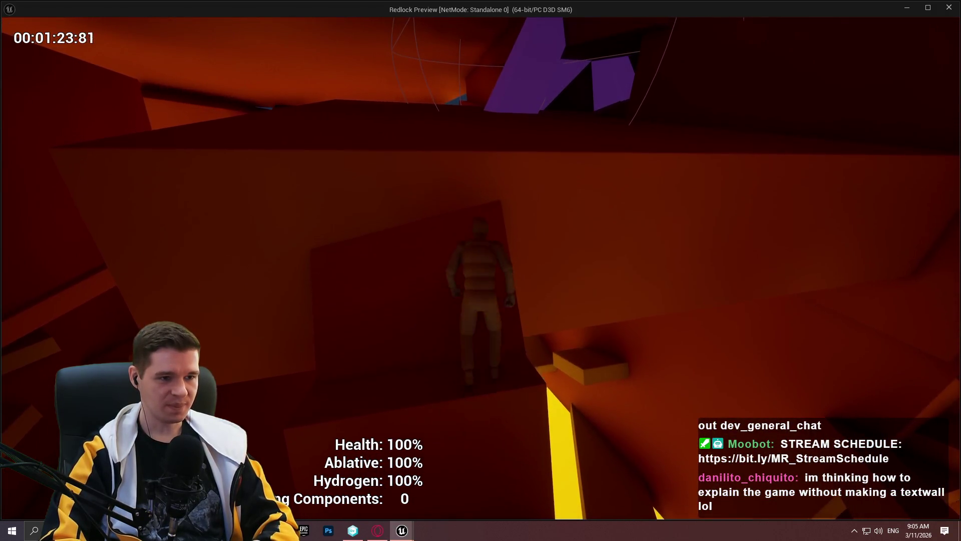
key(w)
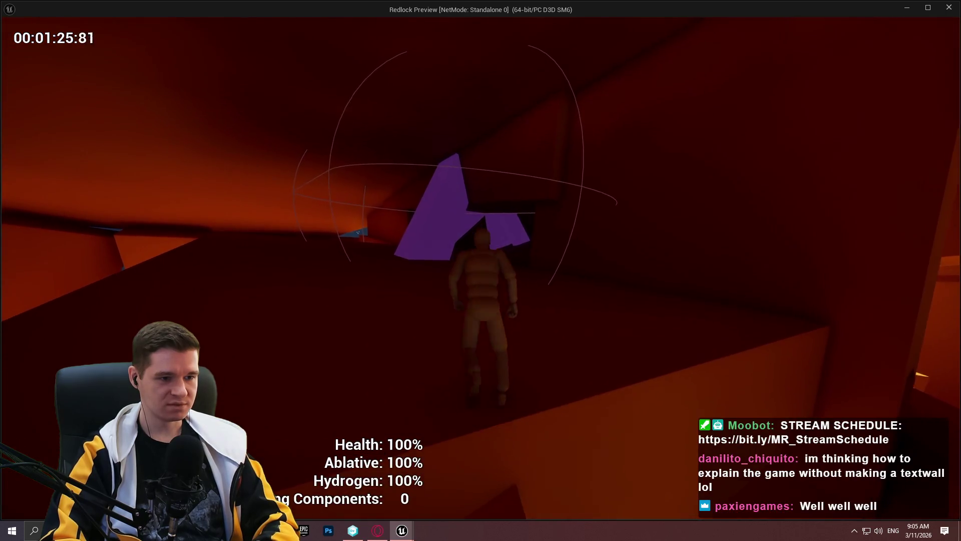
key(w)
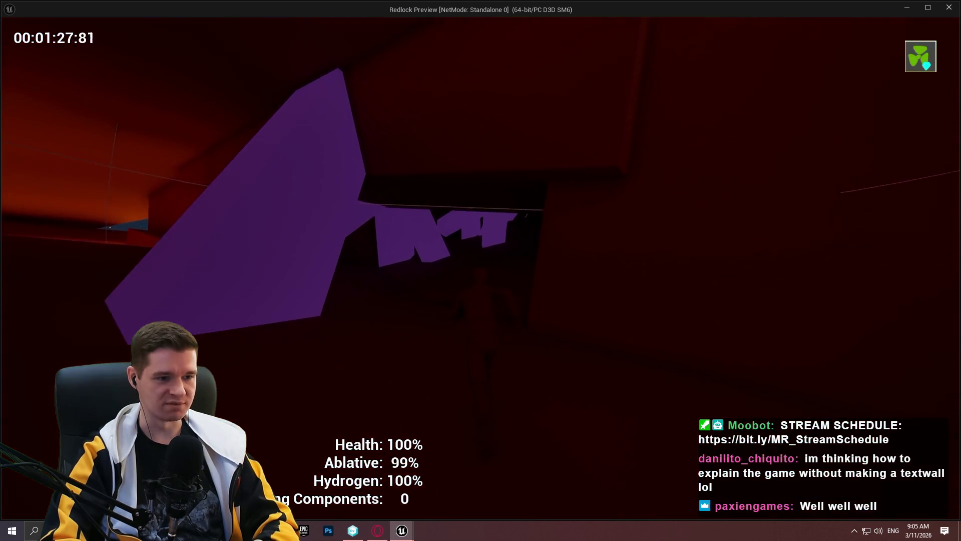
key(w)
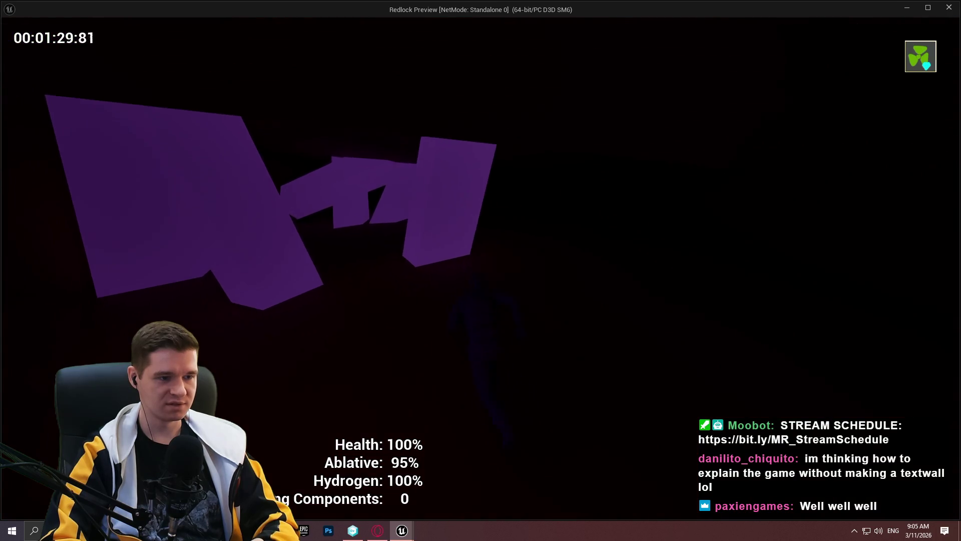
key(w)
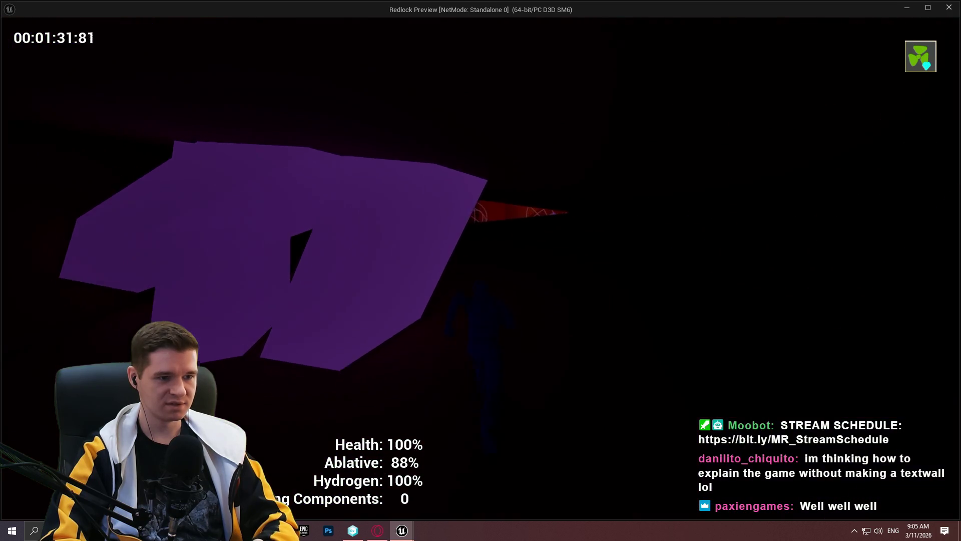
key(w)
key(w)
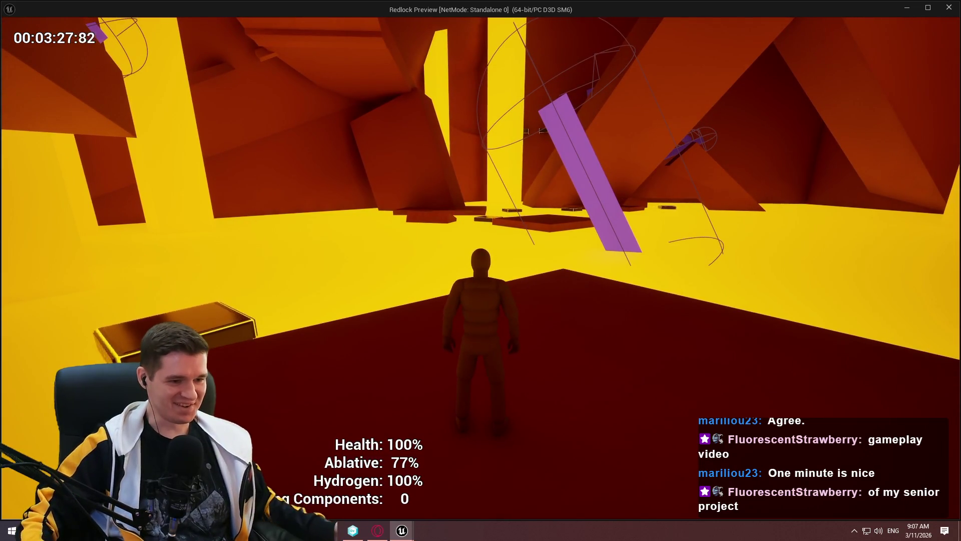
End the play test, clear the actor filter to show all 2,234 actors, and launch Discord.
key(Escape)
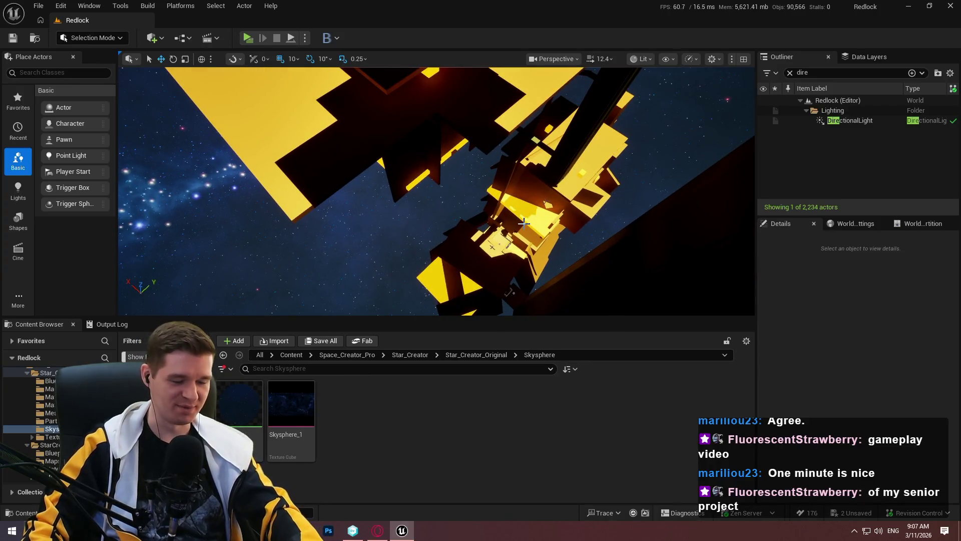
click(509, 434)
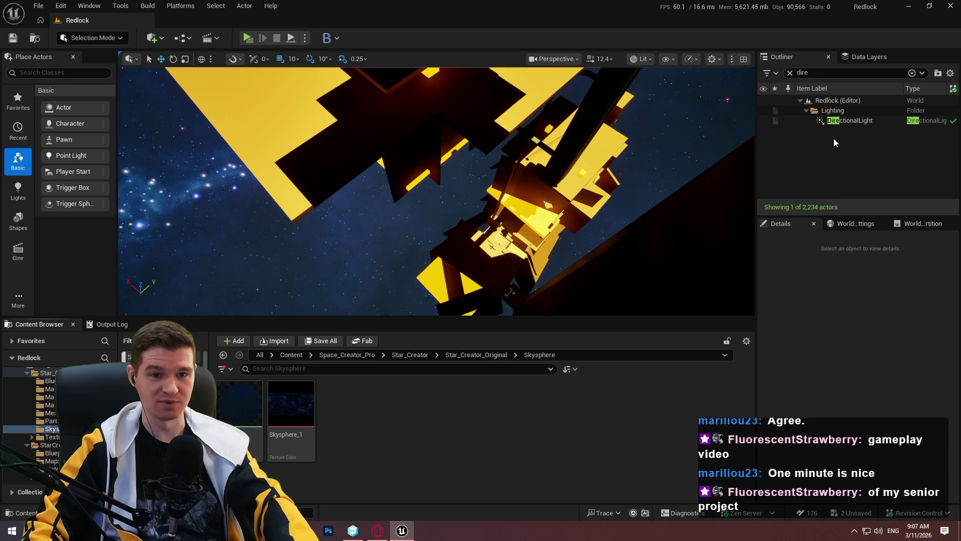
click(790, 73)
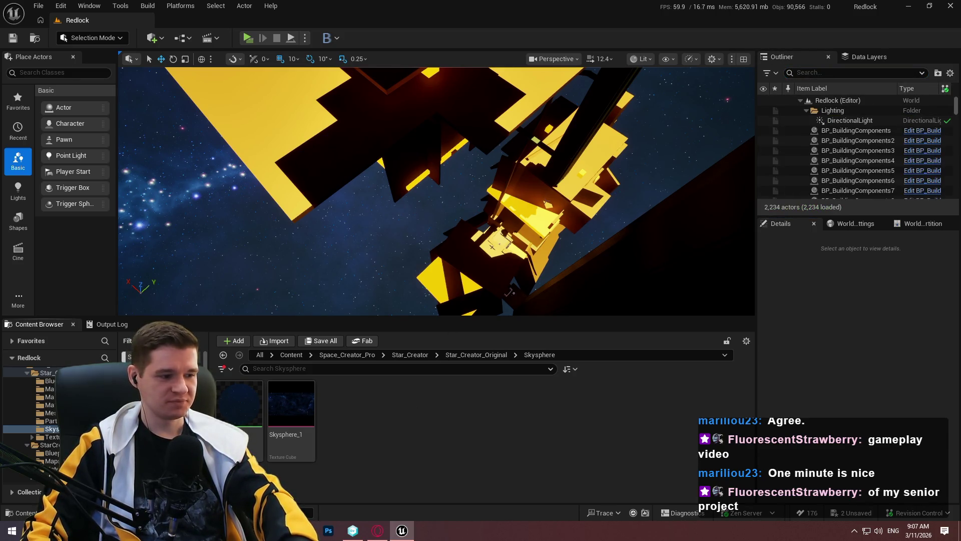
key(super)
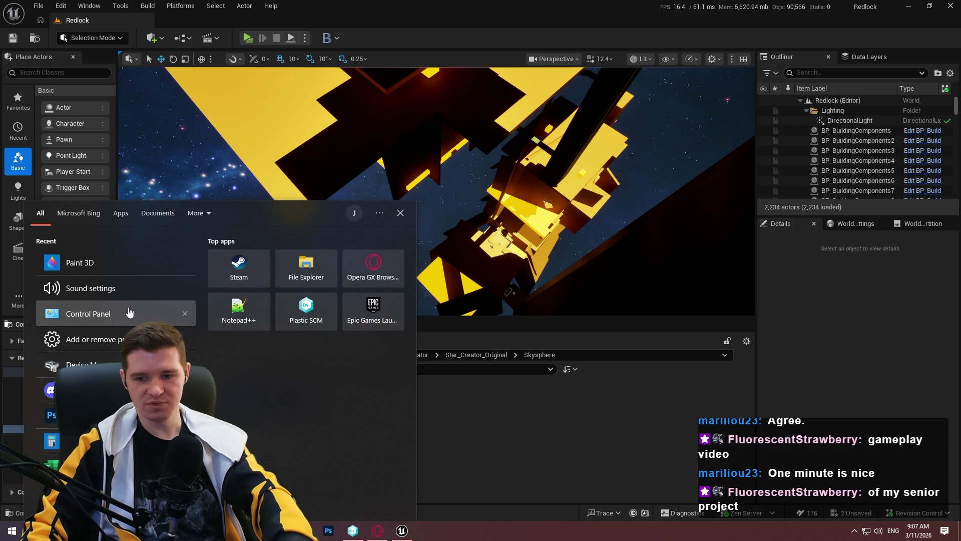
click(75, 390)
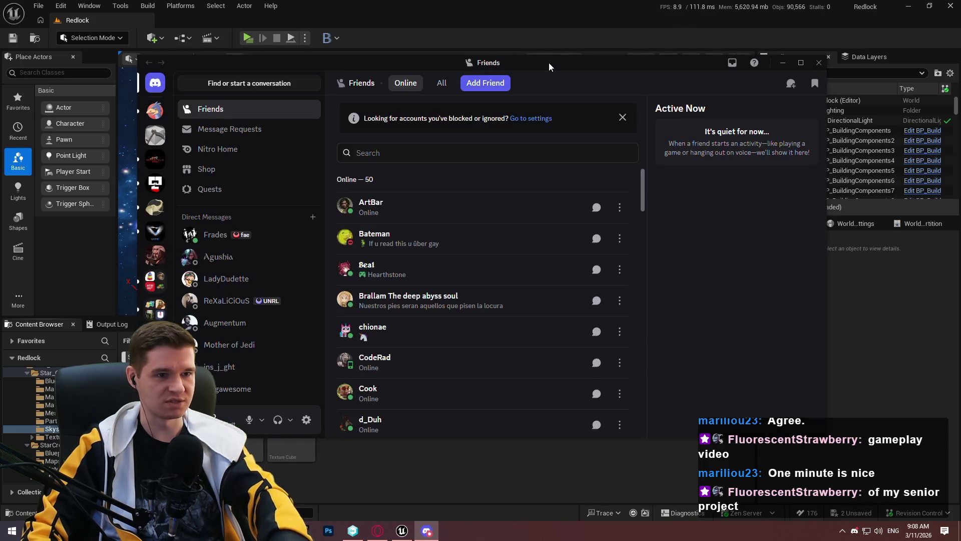
Return to the Unreal editor while Discord loads, later bringing Discord to the front.
click(636, 59)
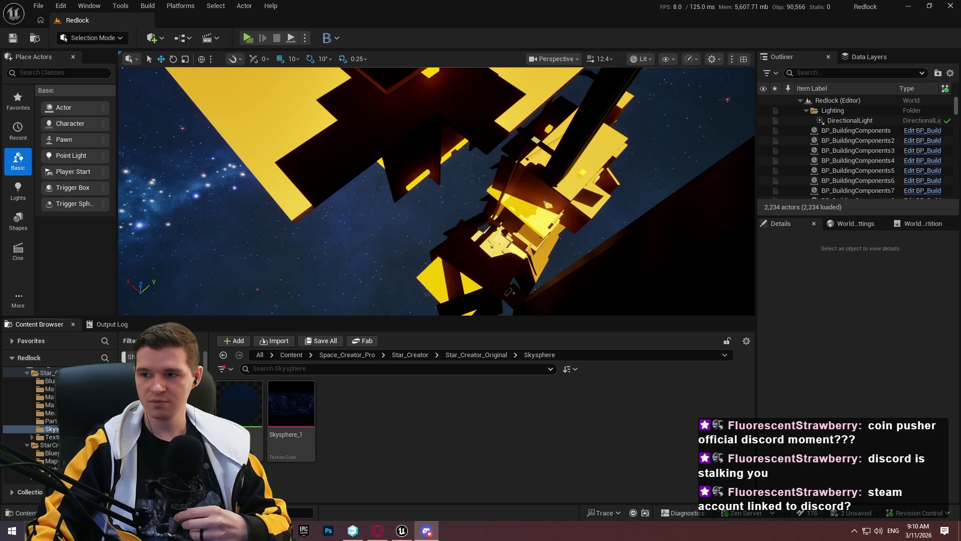
click(427, 530)
Move the Discord window and watch the occlusion-system video full screen, stopping at 1:15.
mouse_move(671, 78)
mouse_down()
mouse_move(554, 75)
mouse_move(560, 67)
mouse_up()
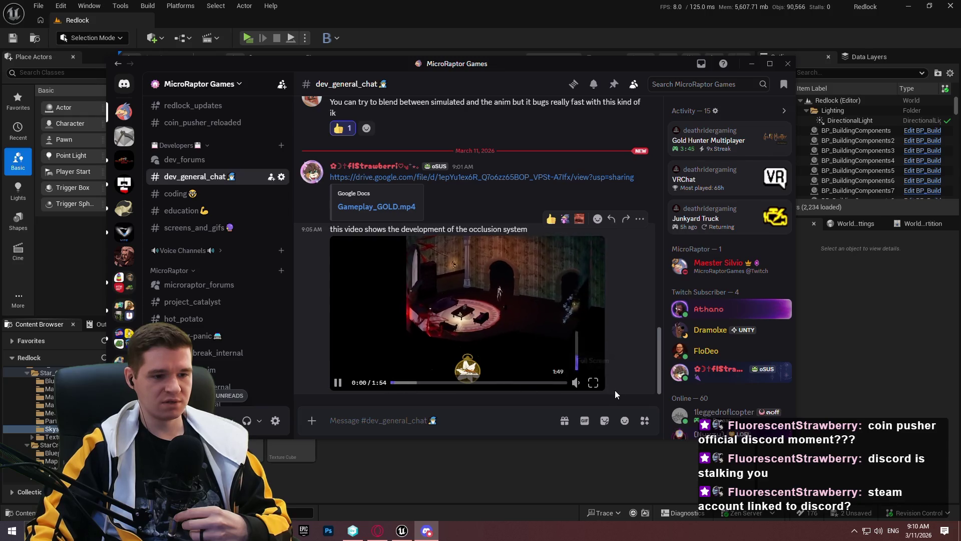
click(593, 382)
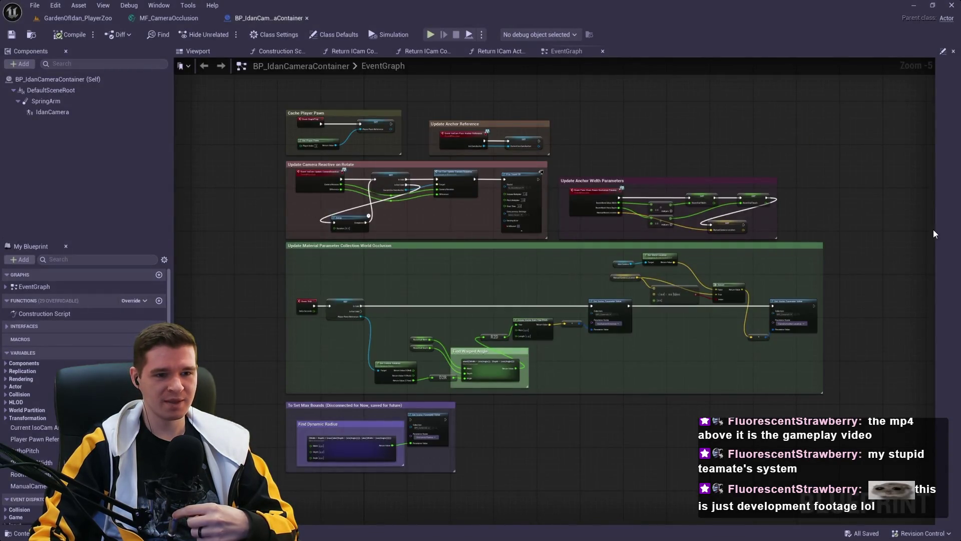
click(427, 281)
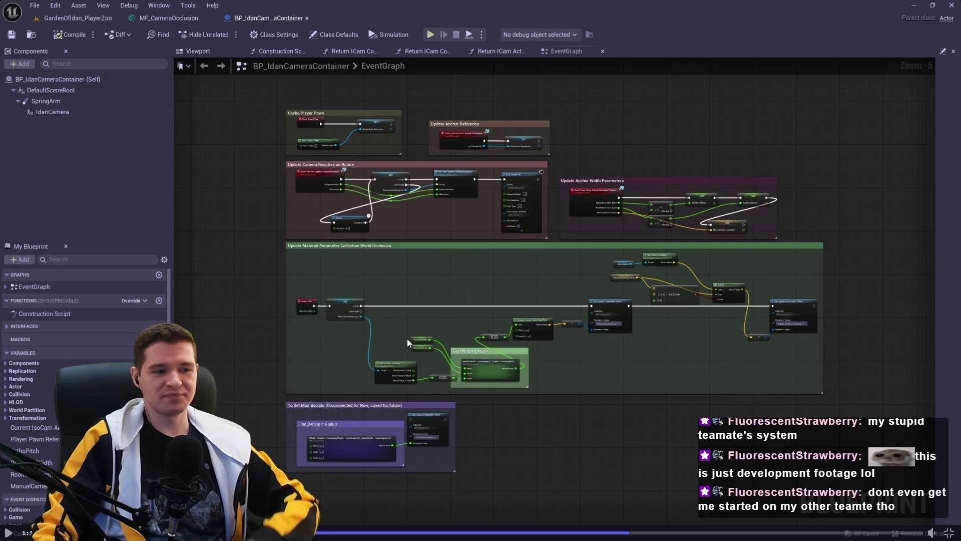
click(947, 532)
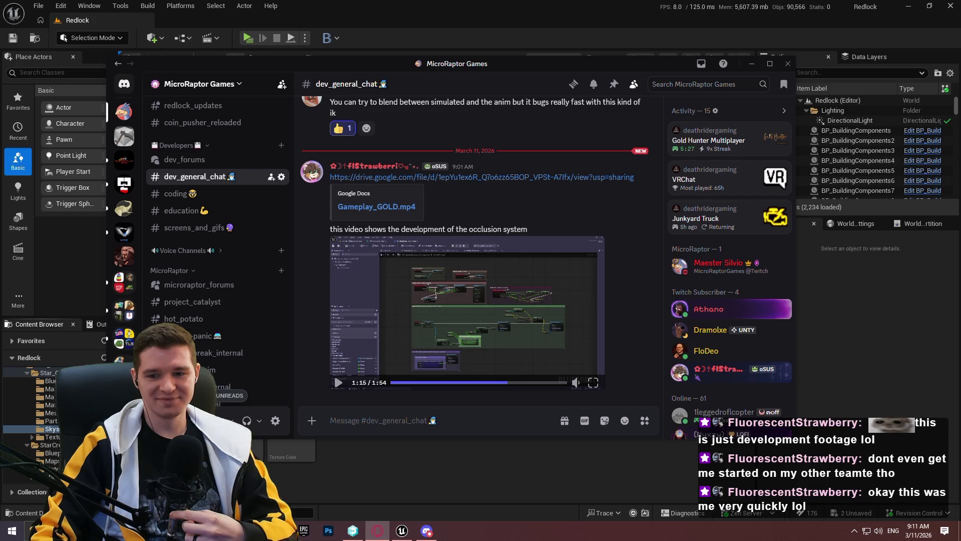
Switch back to the editor and open Gameplay_GOLD.mp4 in the browser's Google Drive viewer.
key(alt+Tab)
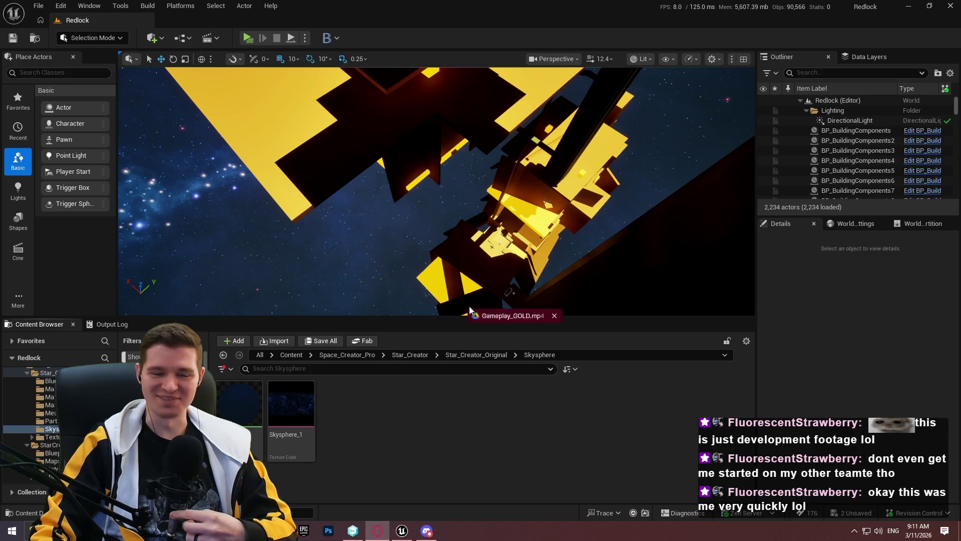
click(576, 317)
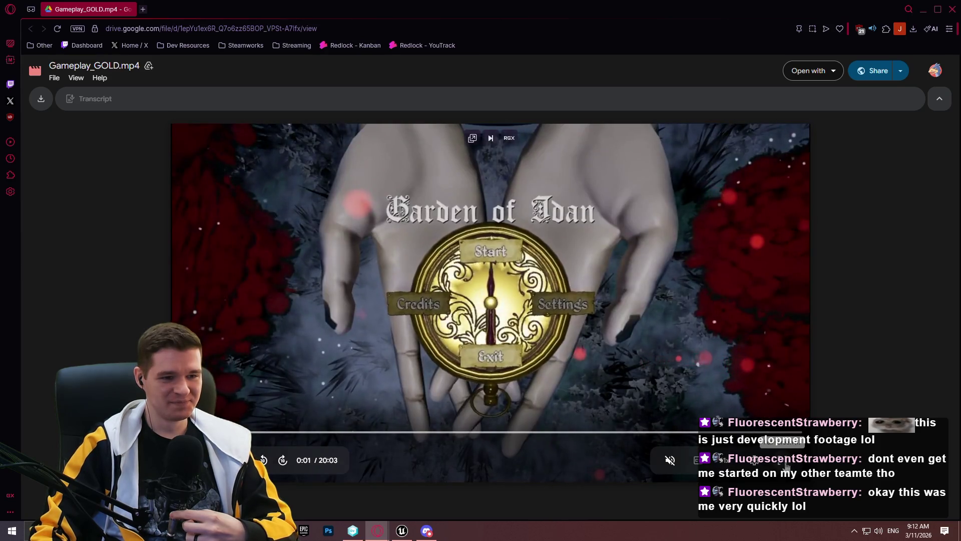
Play Gameplay_GOLD.mp4 full screen in the Google Drive player.
click(786, 465)
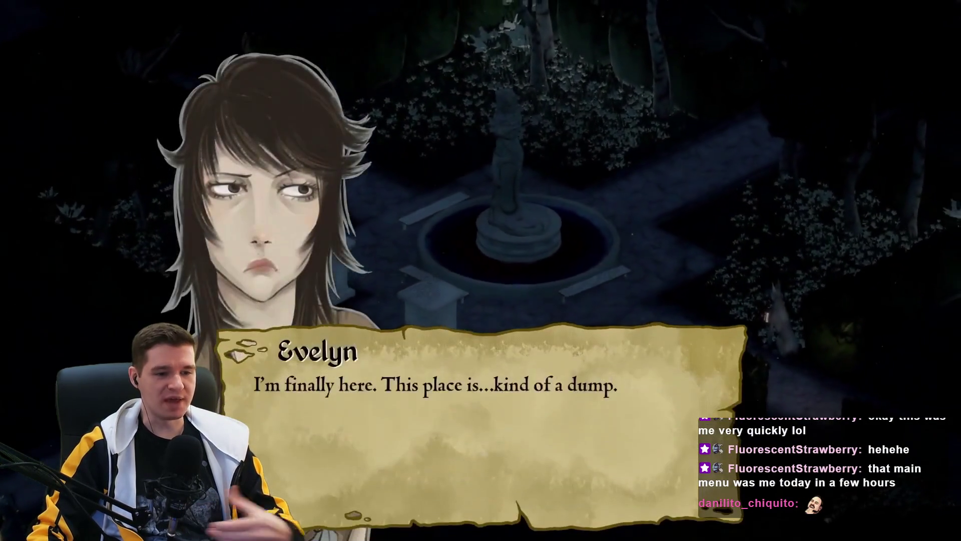
Pause the gameplay video, resume it through the moonlit hedge garden, then pause again.
click(425, 313)
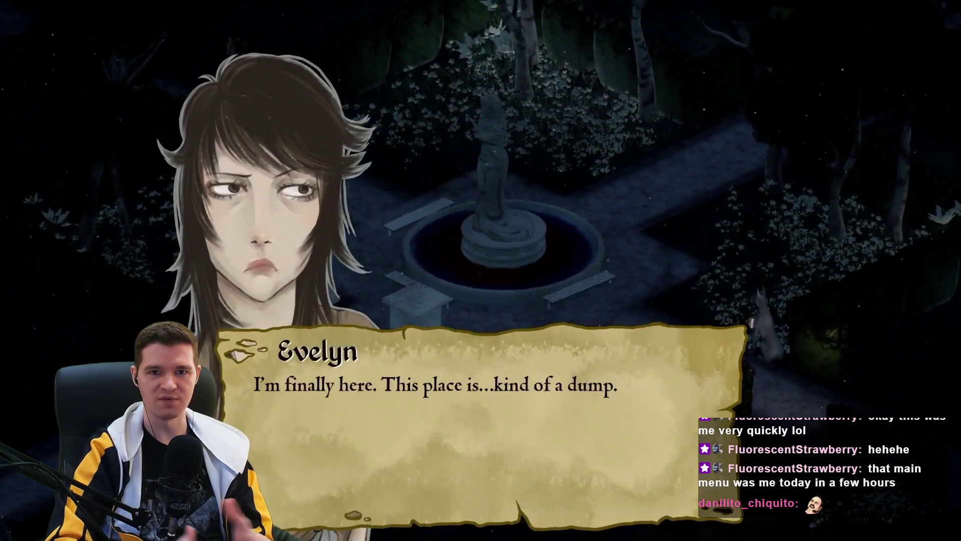
mouse_move(341, 354)
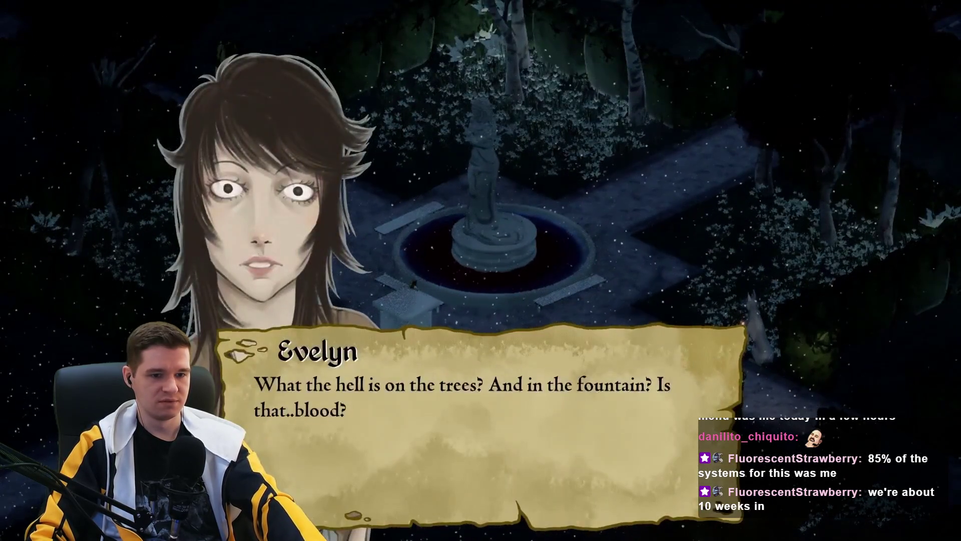
key(space)
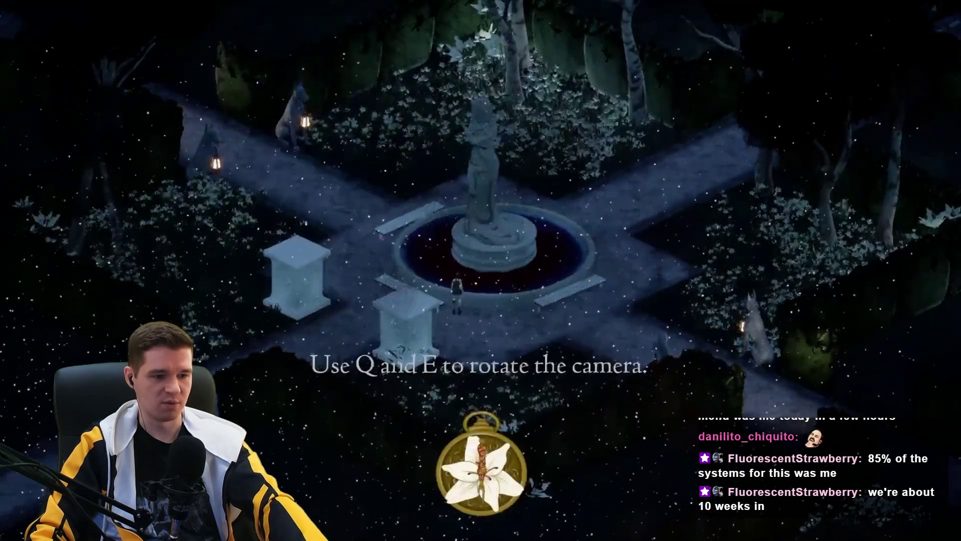
key(e)
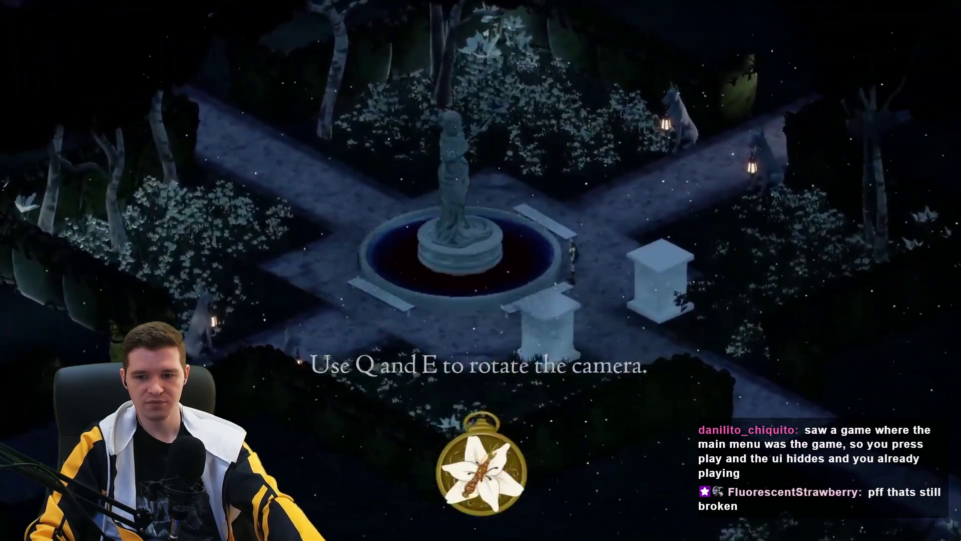
key(q)
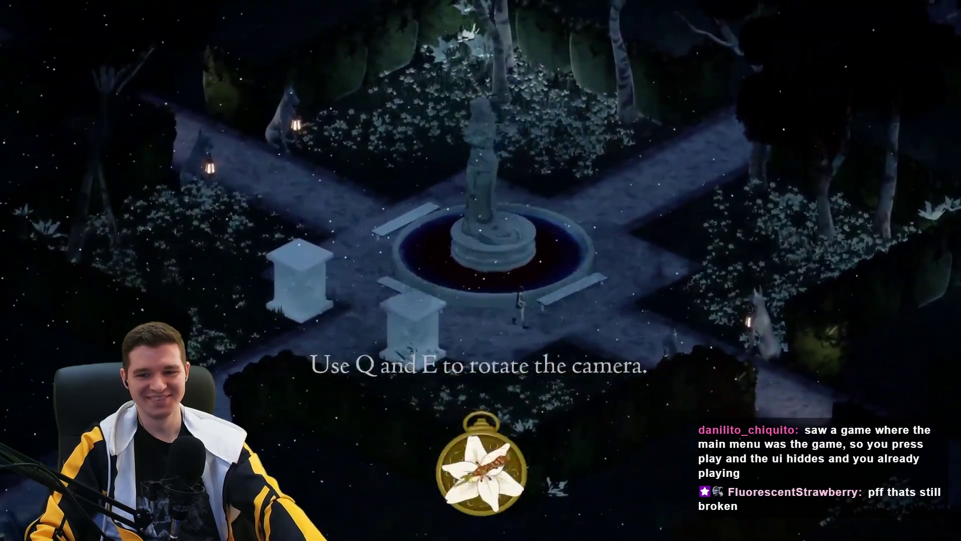
key(d)
key(w)
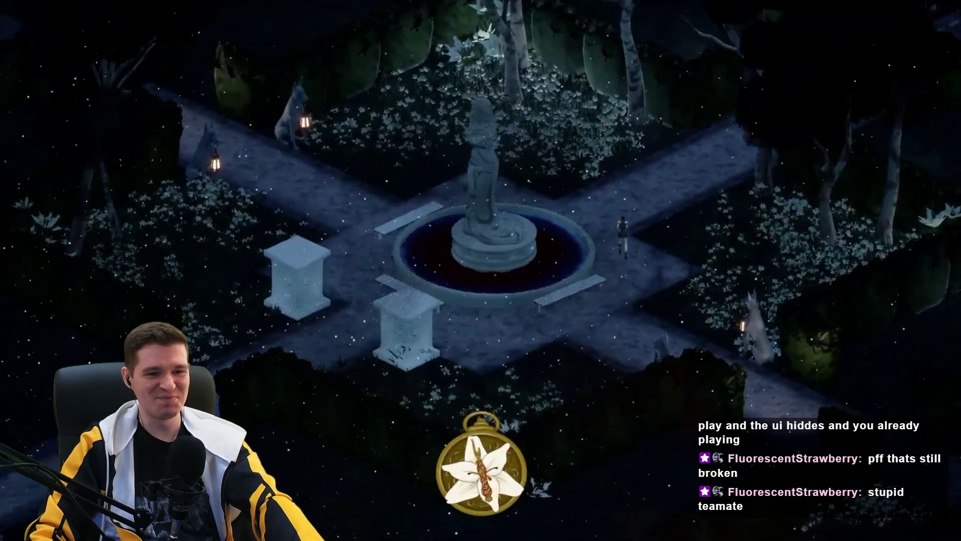
key(w)
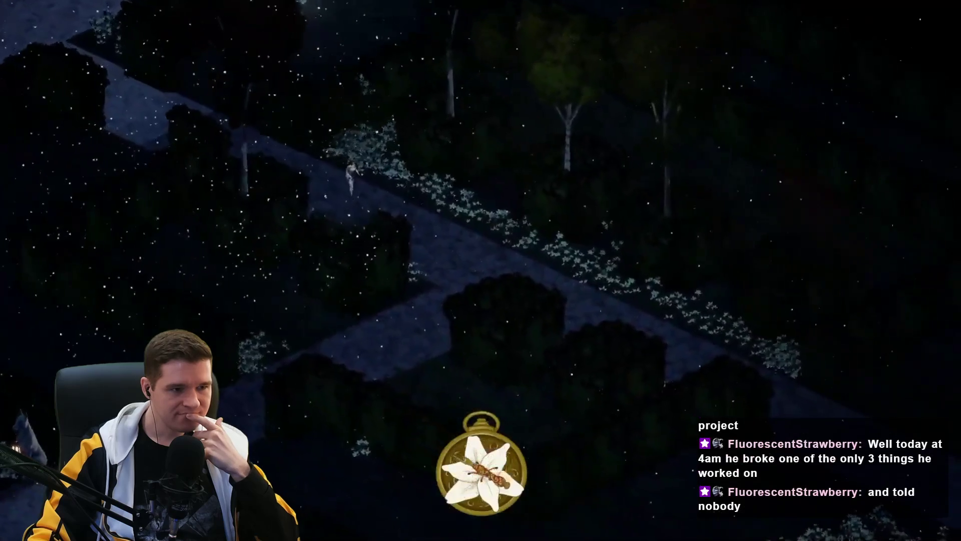
click(458, 226)
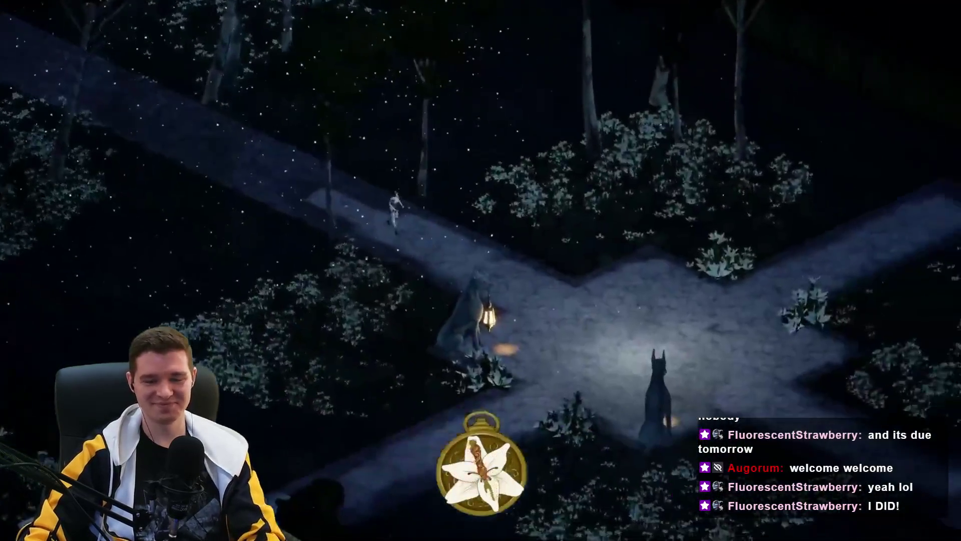
mouse_move(599, 69)
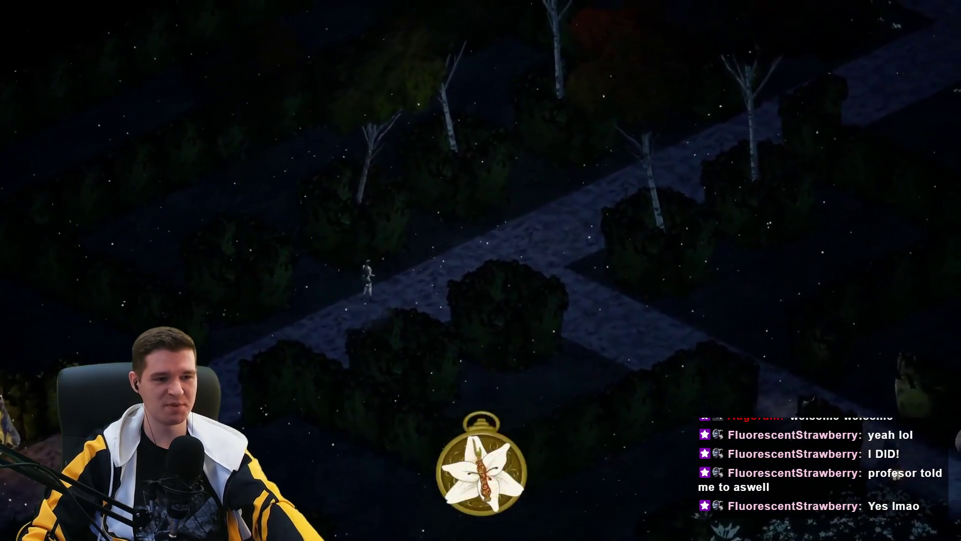
Pause the gameplay video, then let it continue into the red mansion hall.
click(612, 254)
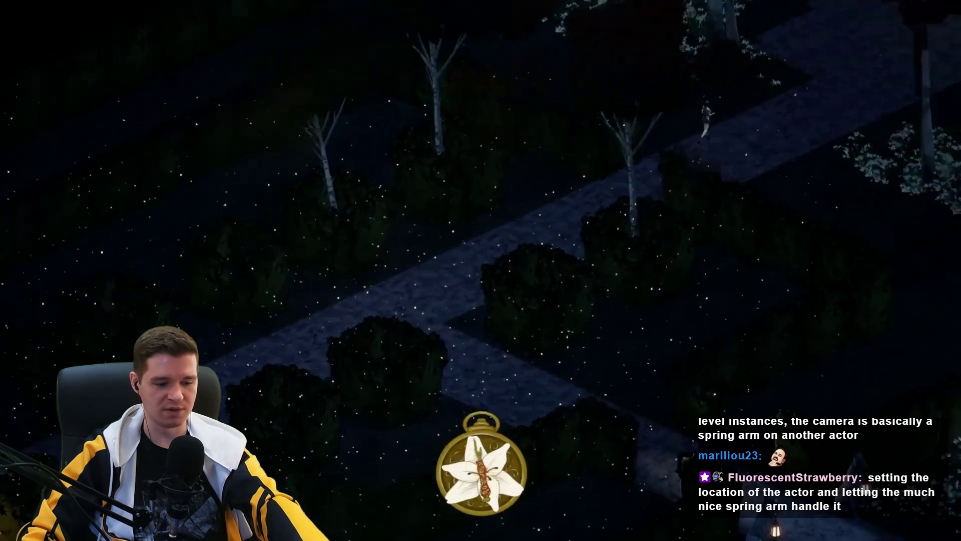
mouse_move(448, 364)
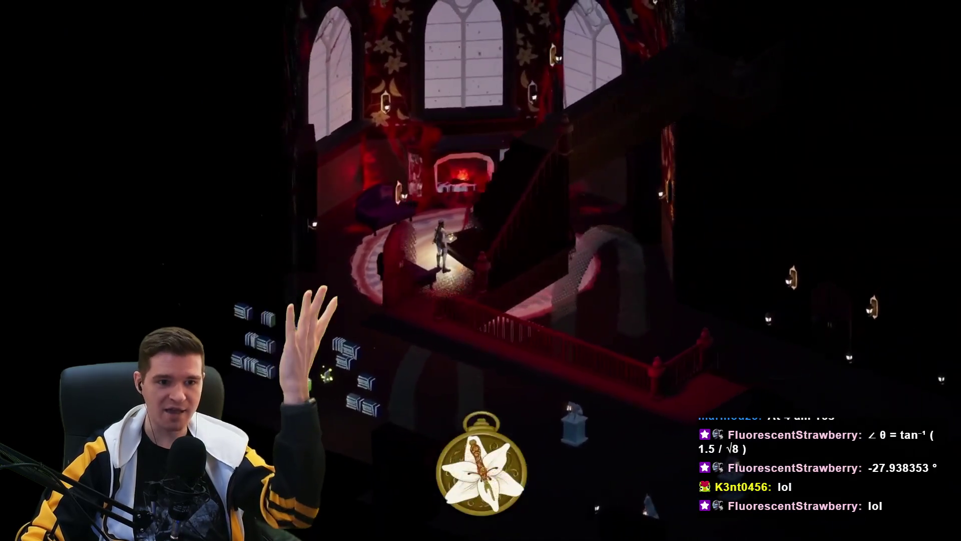
Pause the gameplay video briefly, then let it play on into the library hall with staircases.
click(786, 178)
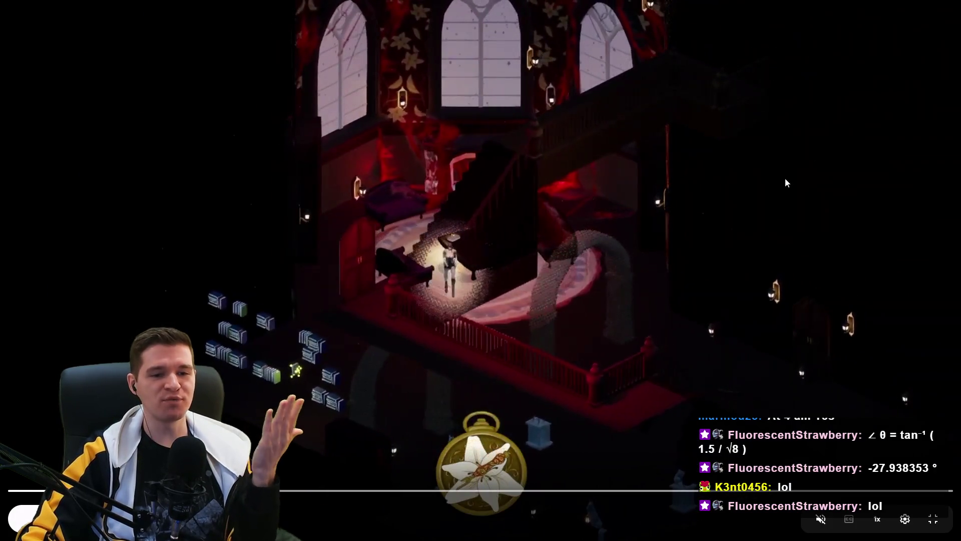
click(695, 206)
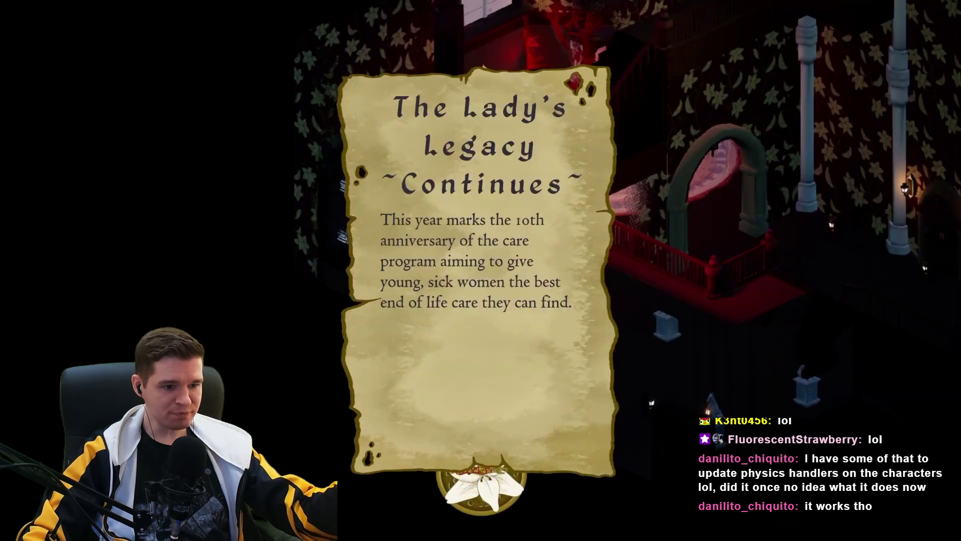
mouse_move(638, 244)
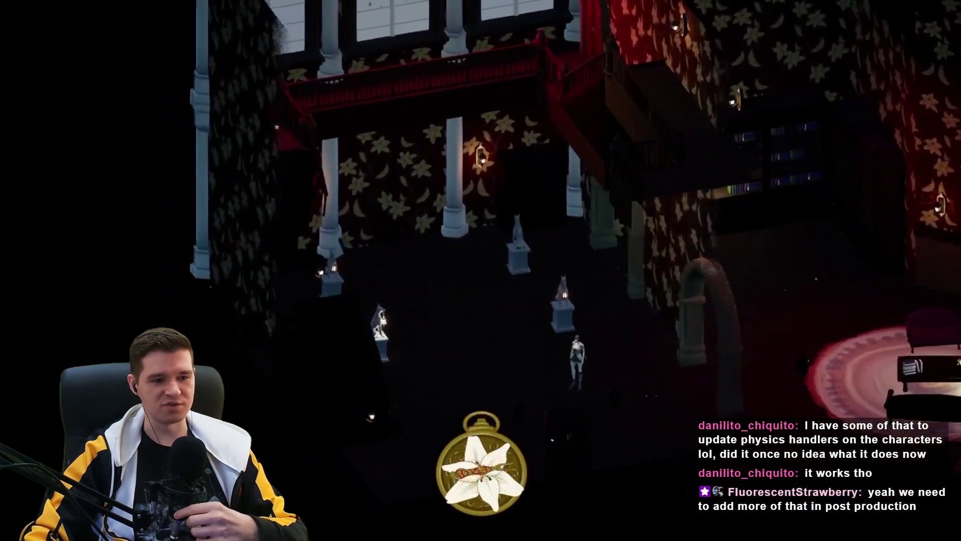
mouse_move(521, 362)
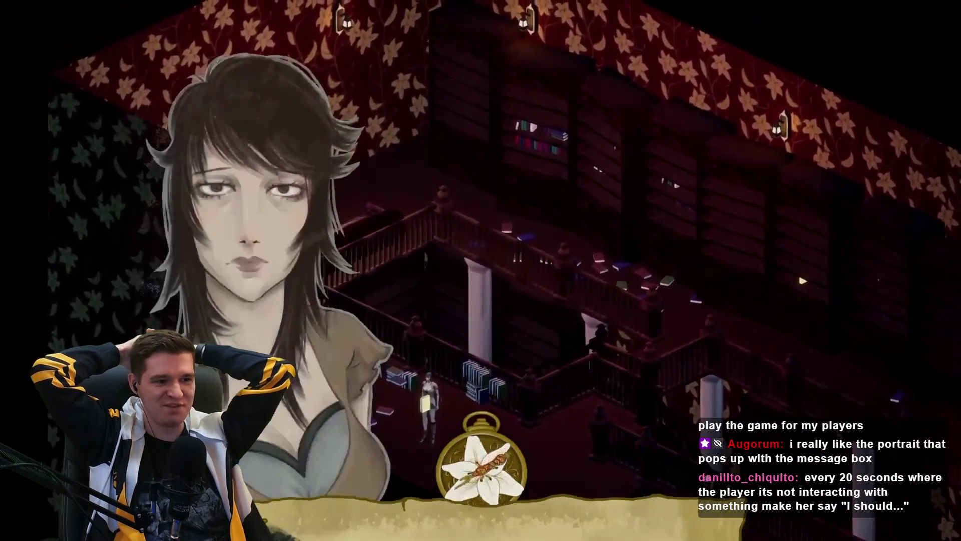
key(e)
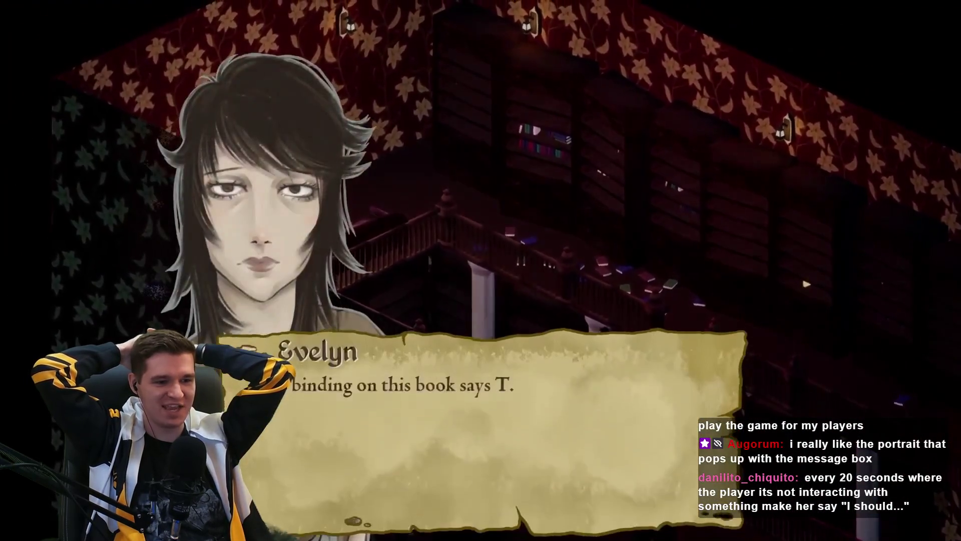
key(e)
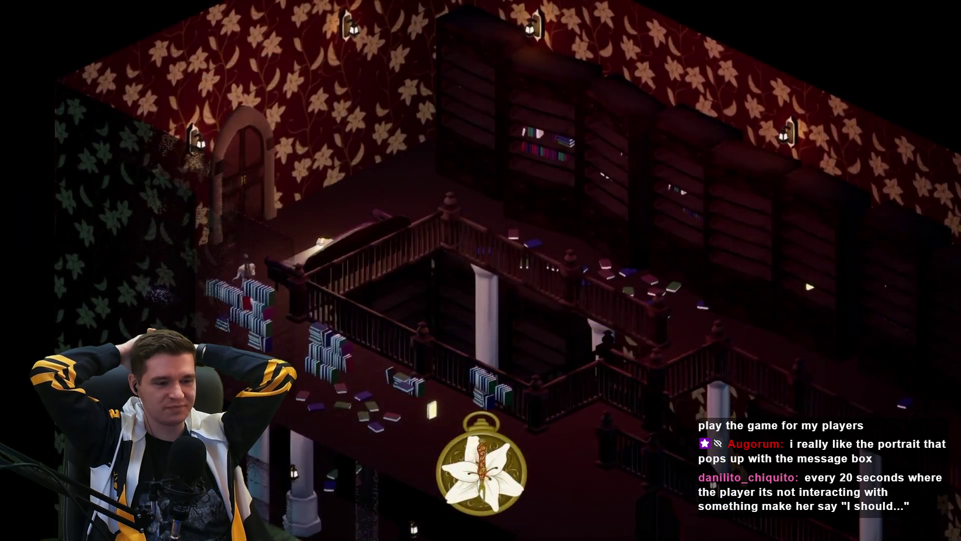
key(e)
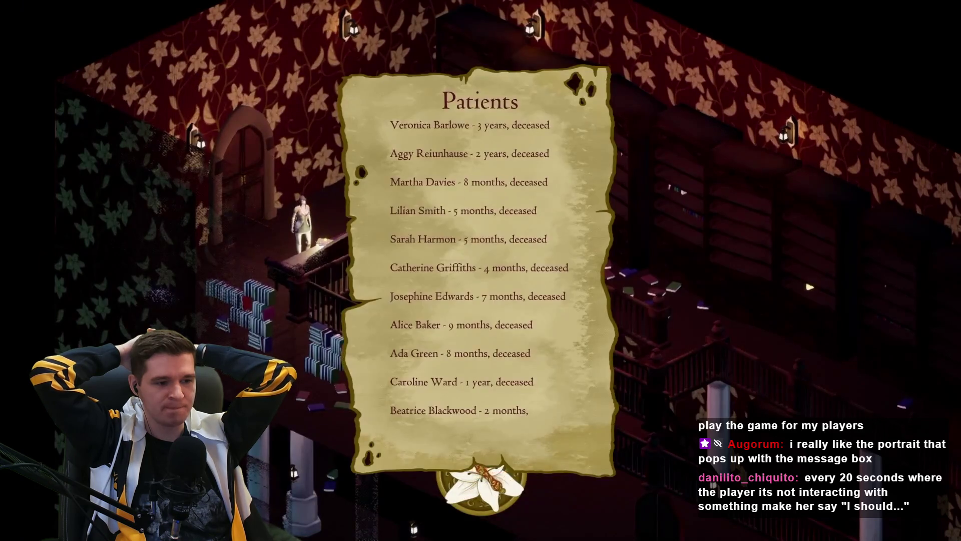
mouse_move(406, 121)
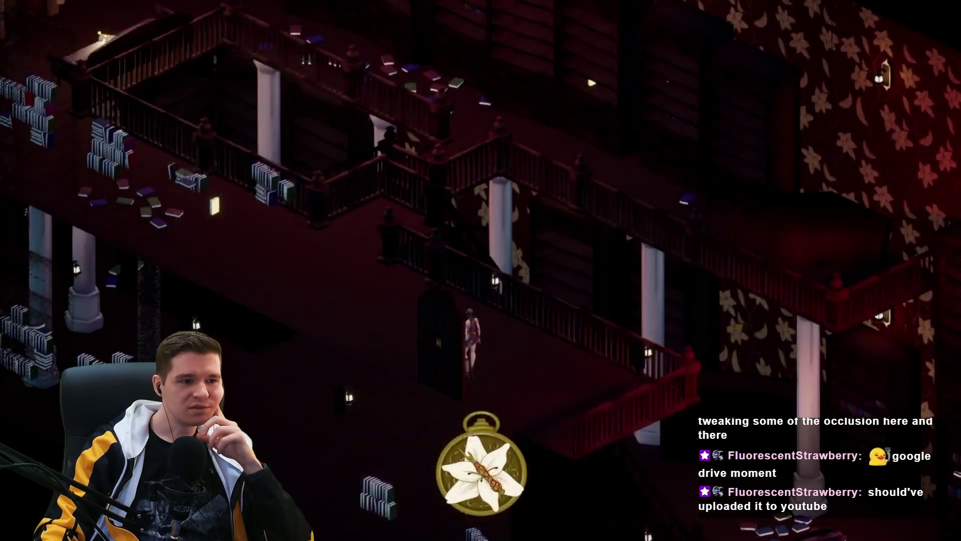
mouse_move(518, 250)
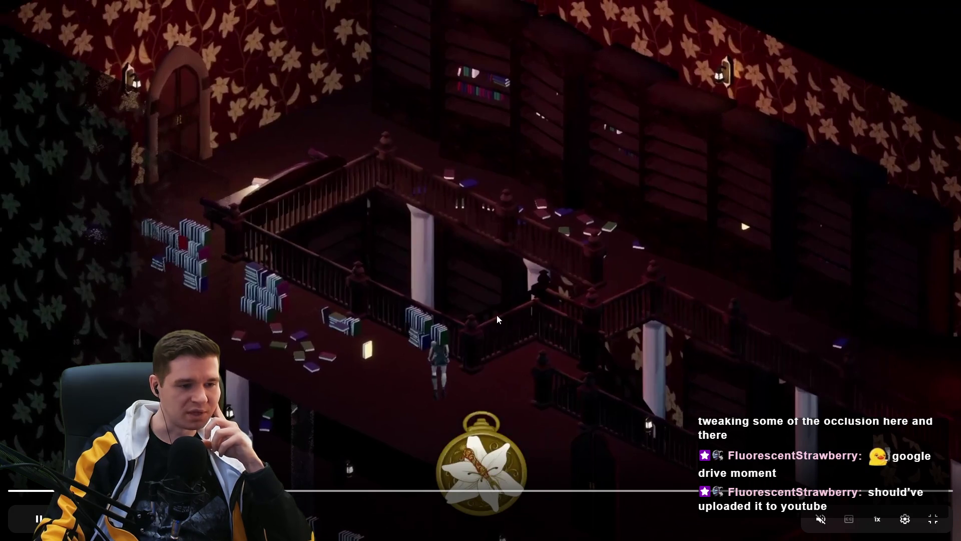
click(473, 305)
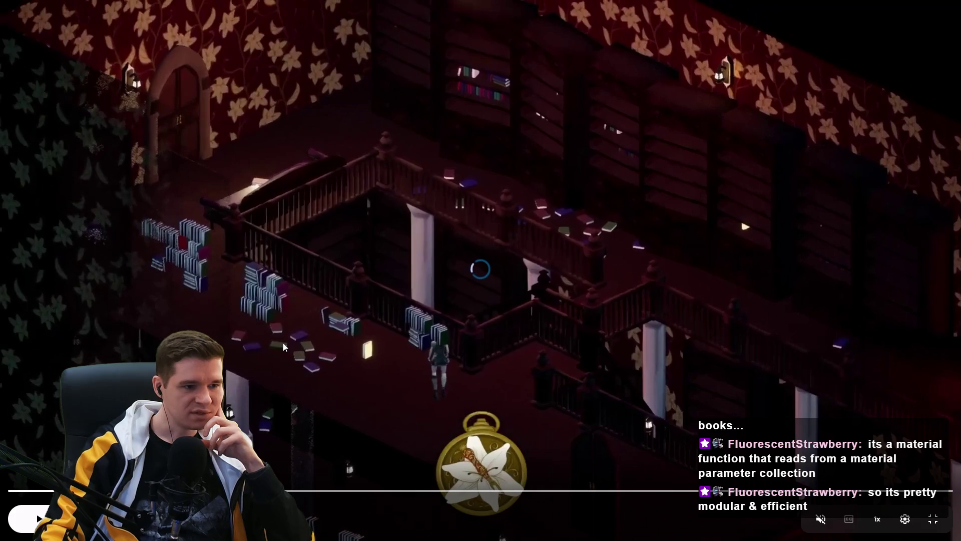
click(284, 343)
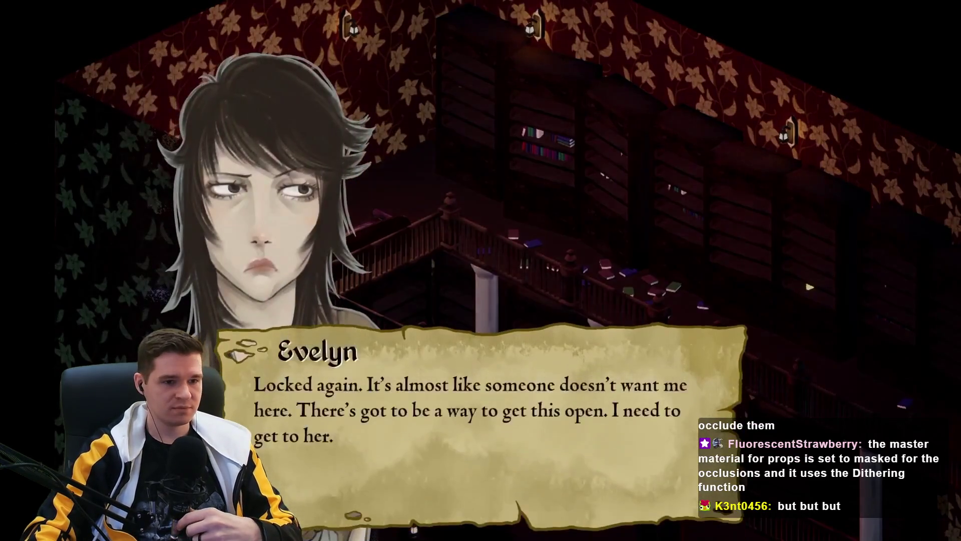
mouse_move(462, 511)
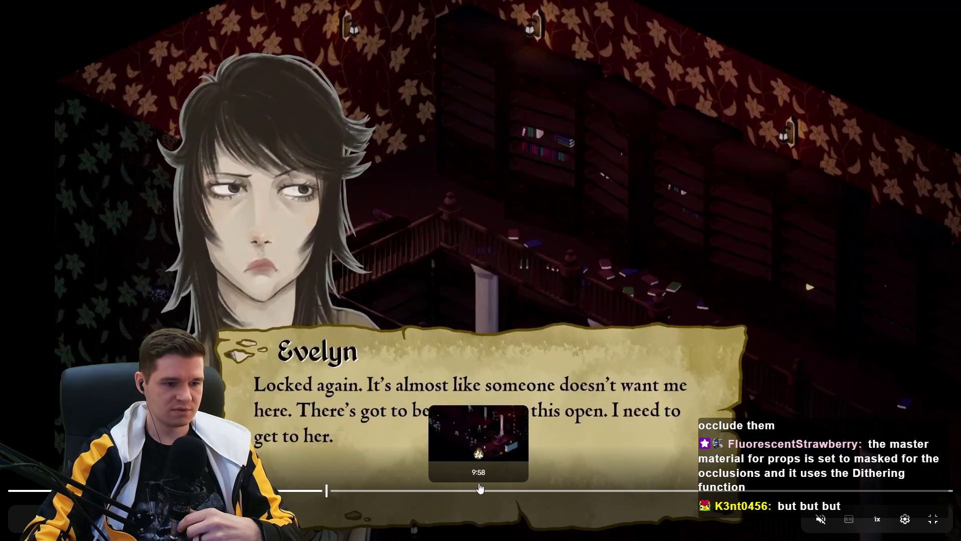
click(512, 489)
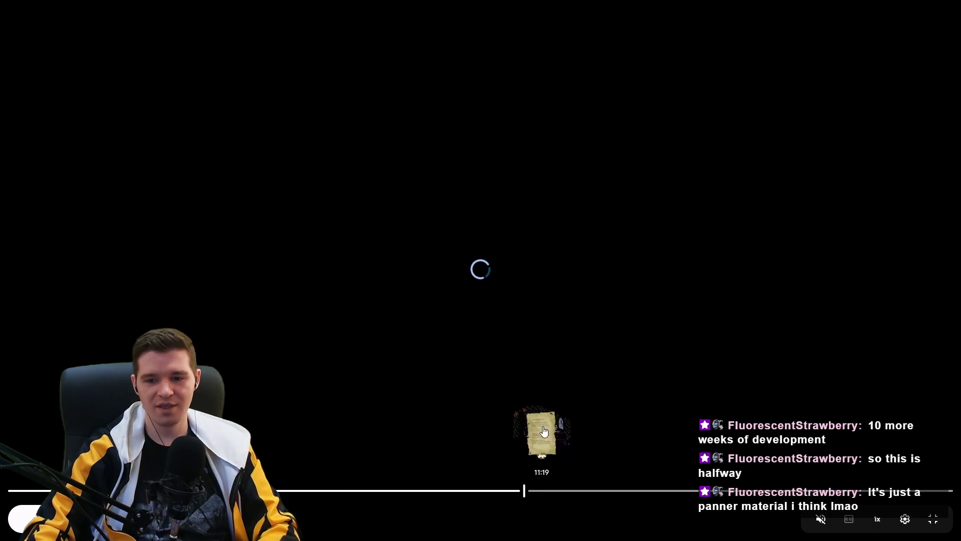
Skip Gameplay_GOLD.mp4 ahead to about 13:57, then close the browser to return to Unreal.
click(933, 520)
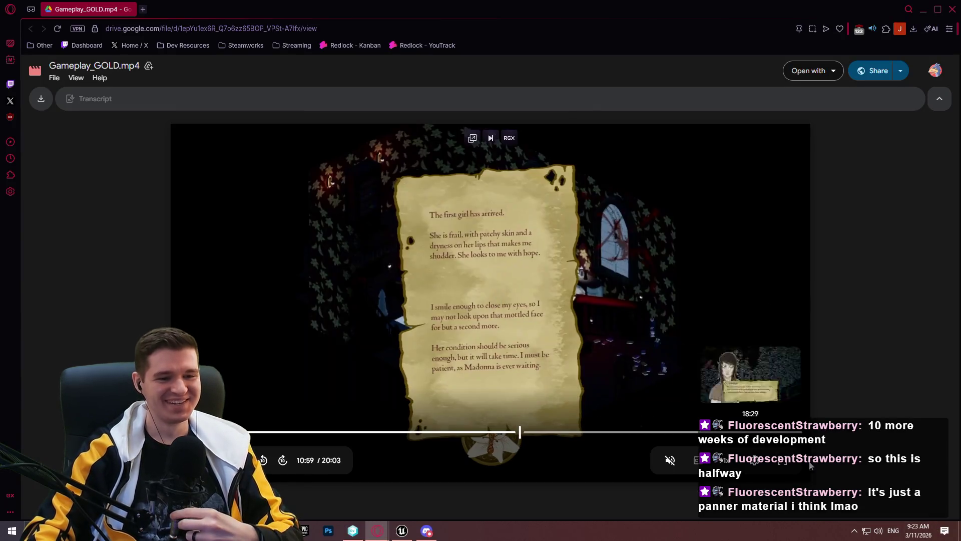
key(f)
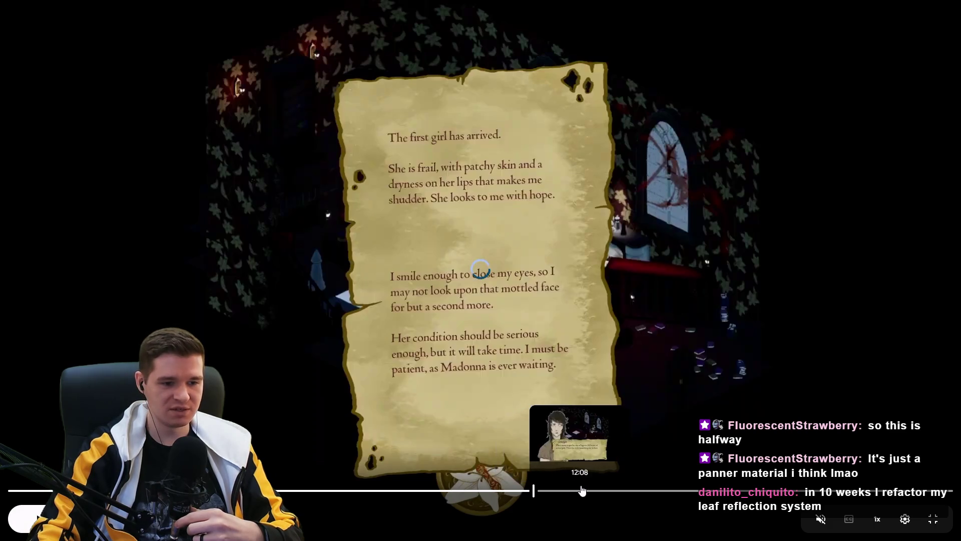
click(666, 485)
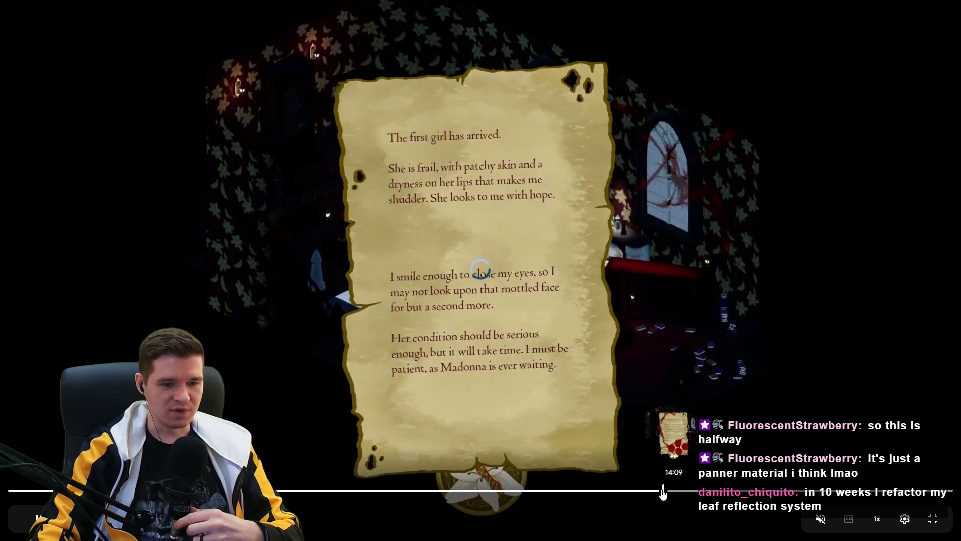
click(933, 520)
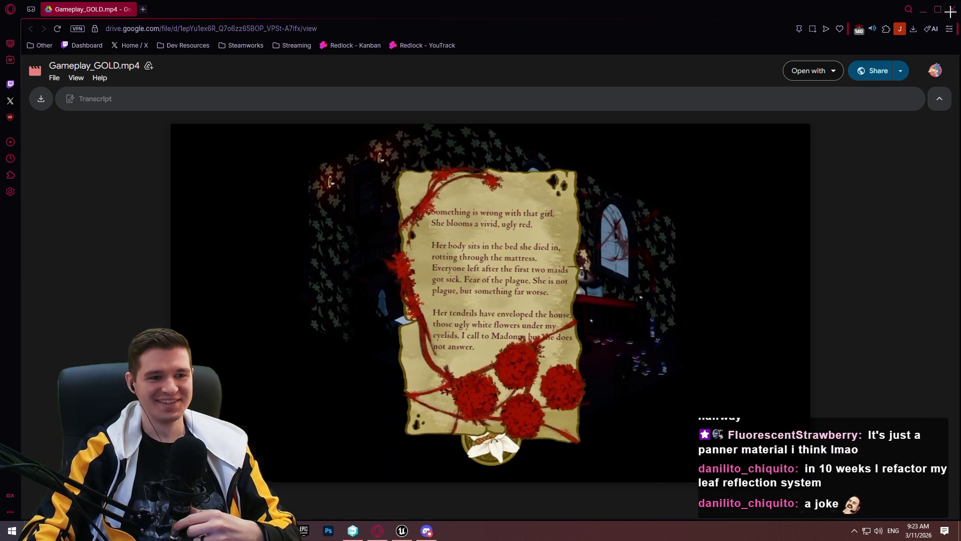
click(952, 10)
scroll(567, 186, up, 3)
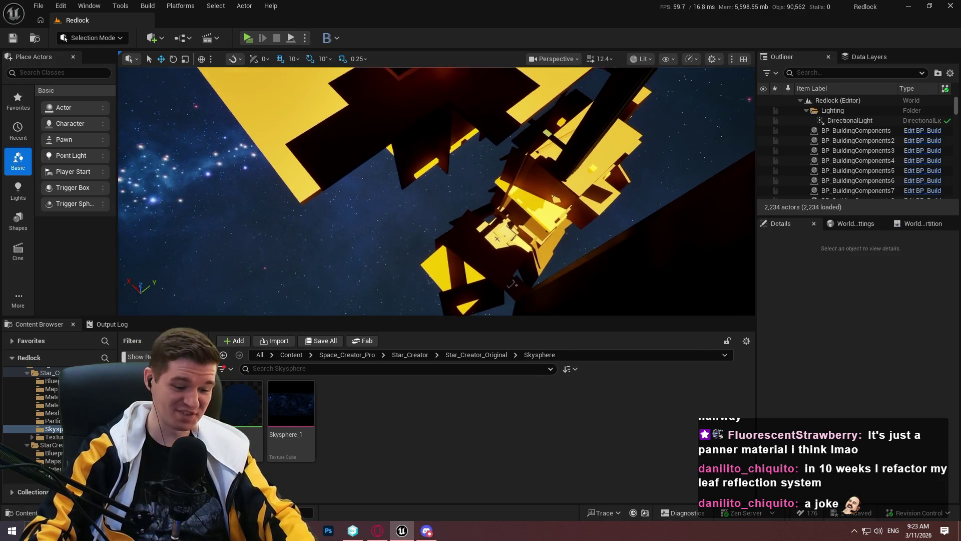
Tilt the full-screen viewport up past the blockout to the stars, then bring up YouTrack.
key(F11)
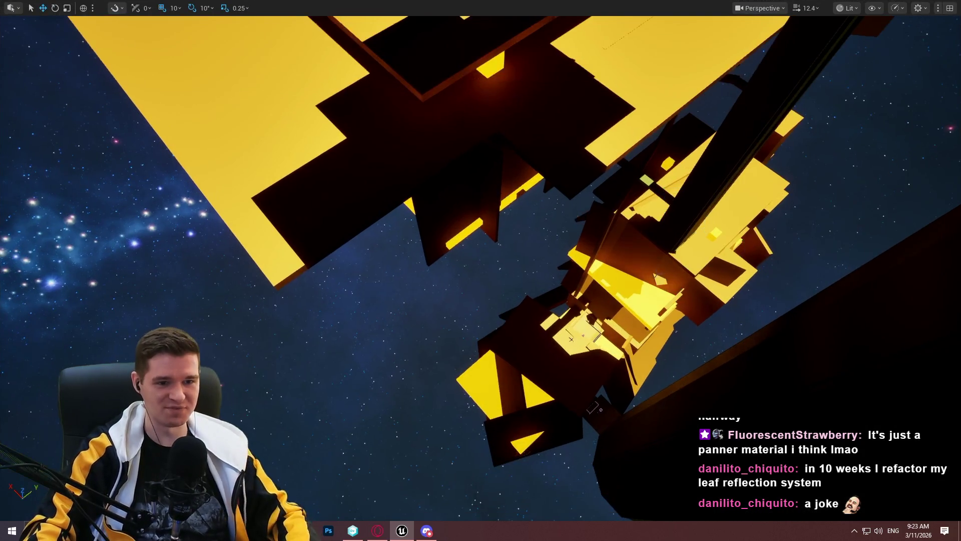
scroll(481, 270, down, 2)
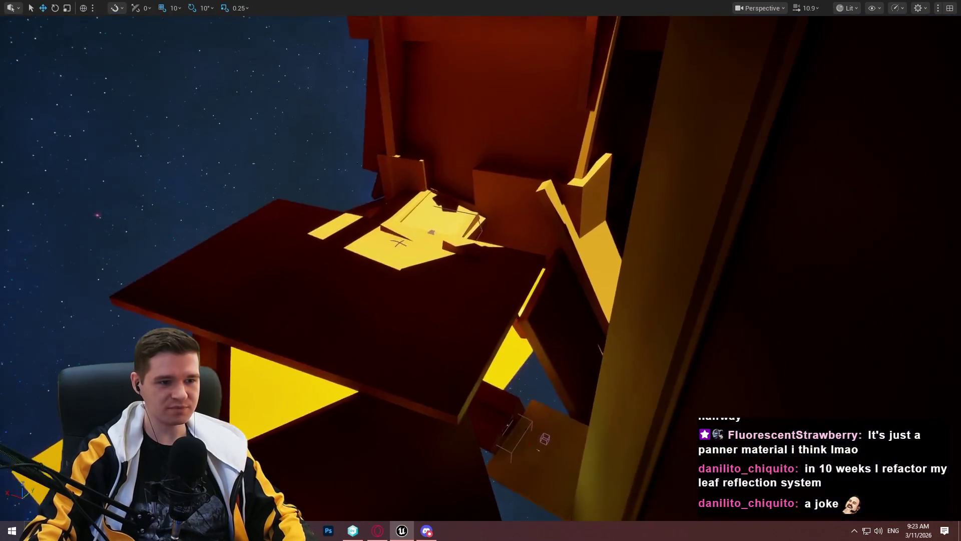
mouse_move(481, 271)
mouse_down()
mouse_move(506, 226)
mouse_move(486, 217)
mouse_move(500, 213)
mouse_move(506, 220)
mouse_move(491, 223)
mouse_move(501, 225)
mouse_move(501, 215)
mouse_up()
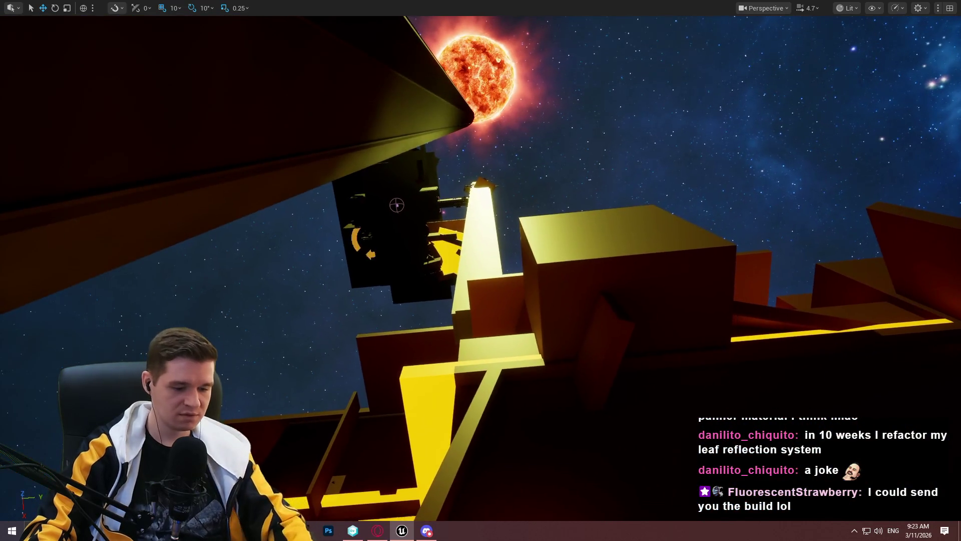
key(F11)
key(F11)
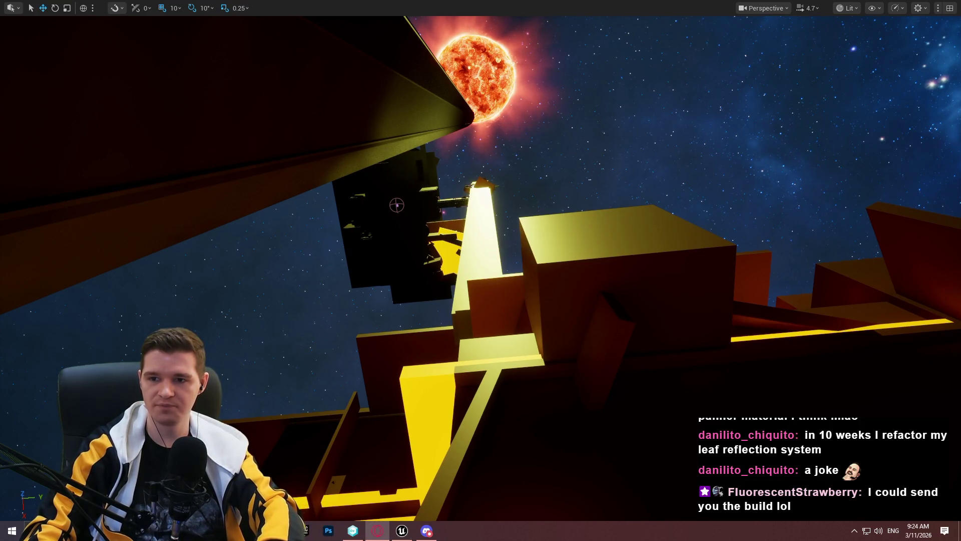
click(378, 531)
scroll(407, 313, down, 3)
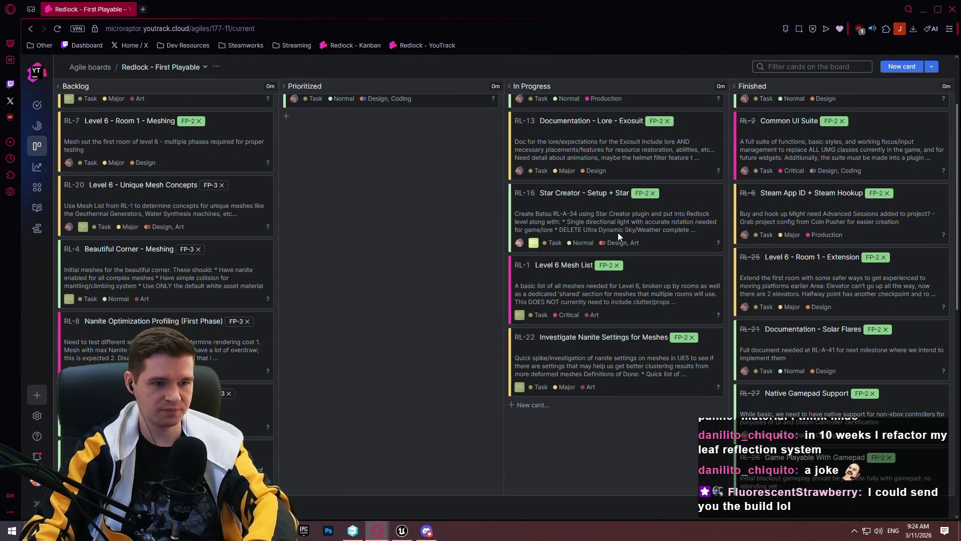
Open the RL-16 'Star Creator - Setup + Star' card, then minimize the browser.
click(617, 212)
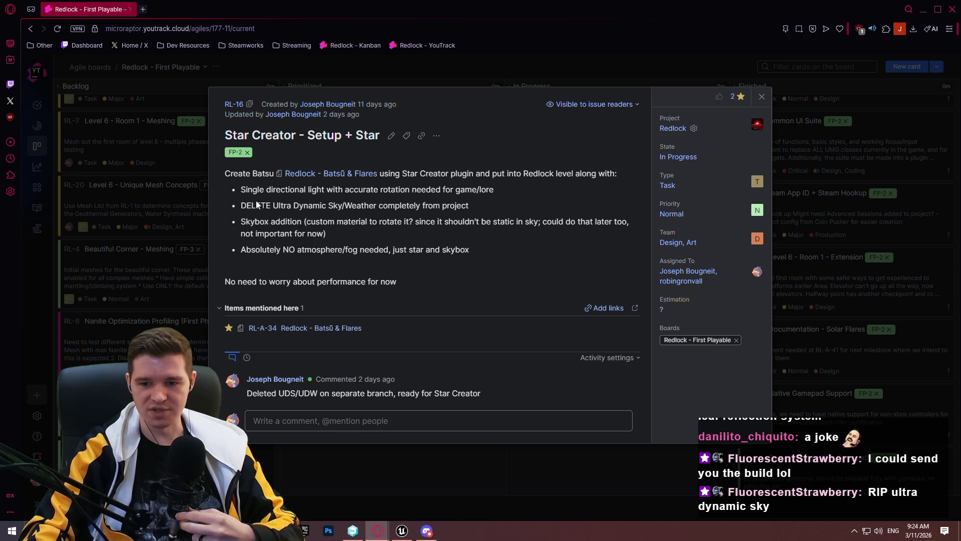
click(922, 9)
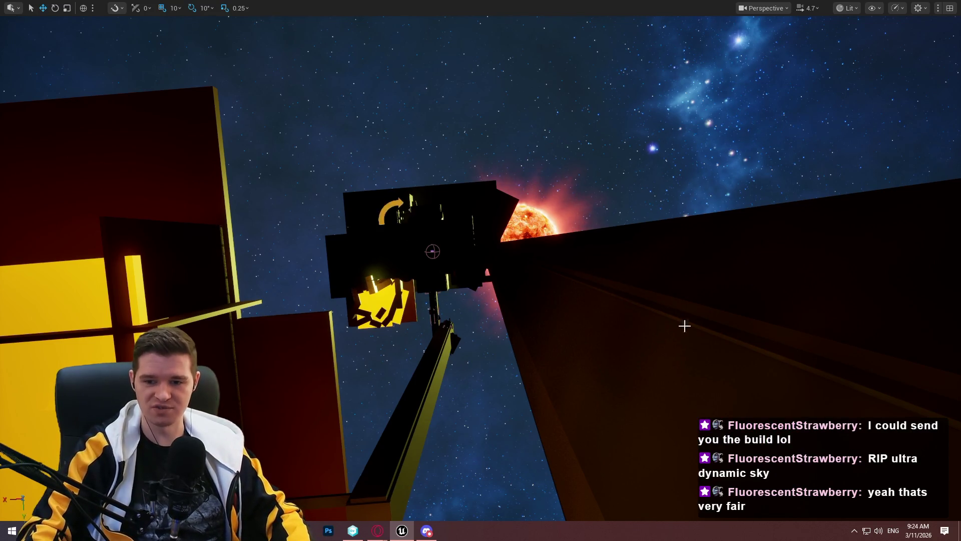
Back the camera out of the wall, fly up the tower, and look up at the sun.
scroll(663, 317, down, 3)
key(s)
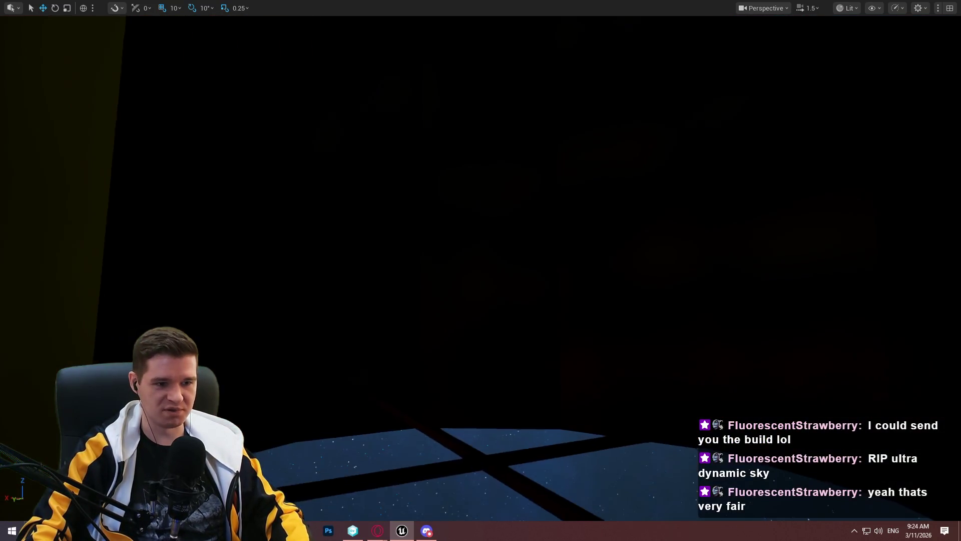
scroll(481, 271, down, 1)
key(s)
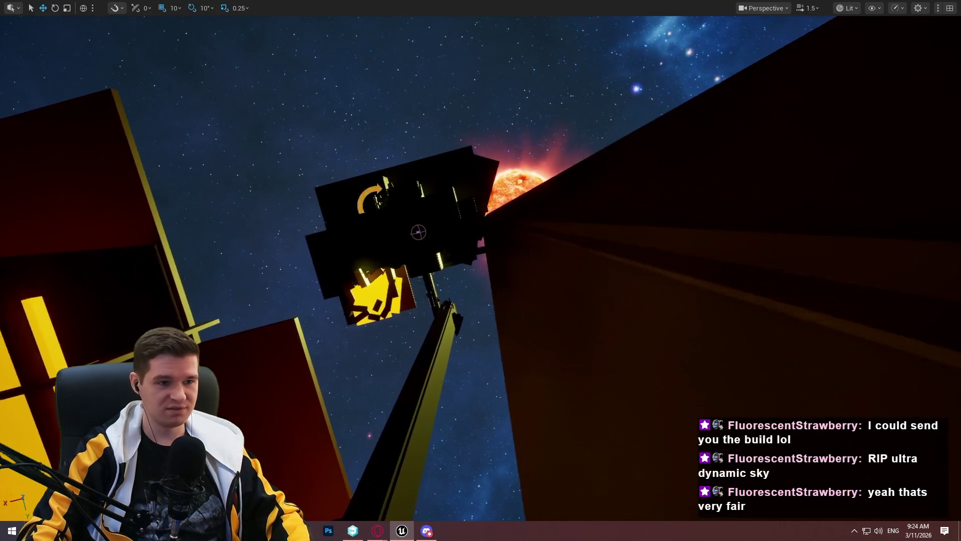
scroll(480, 270, up, 3)
key(w)
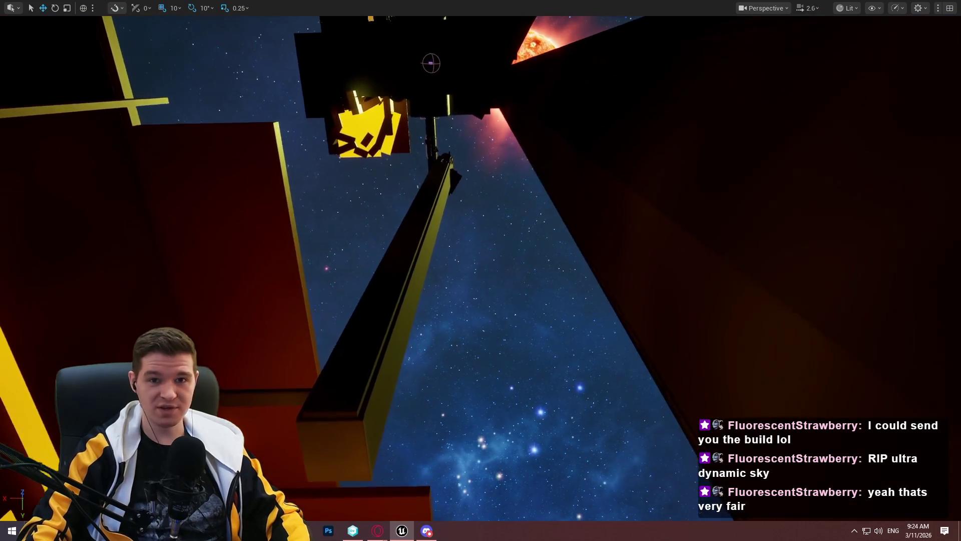
scroll(481, 270, up, 5)
key(s)
scroll(481, 270, up, 2)
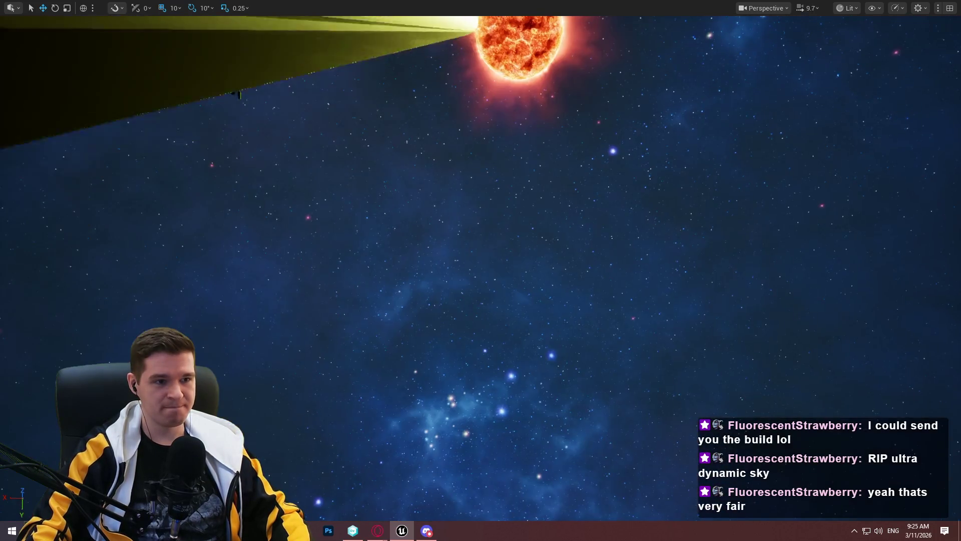
Glide away from the tower, look around the starfield sky, and exit immersive mode.
key(a)
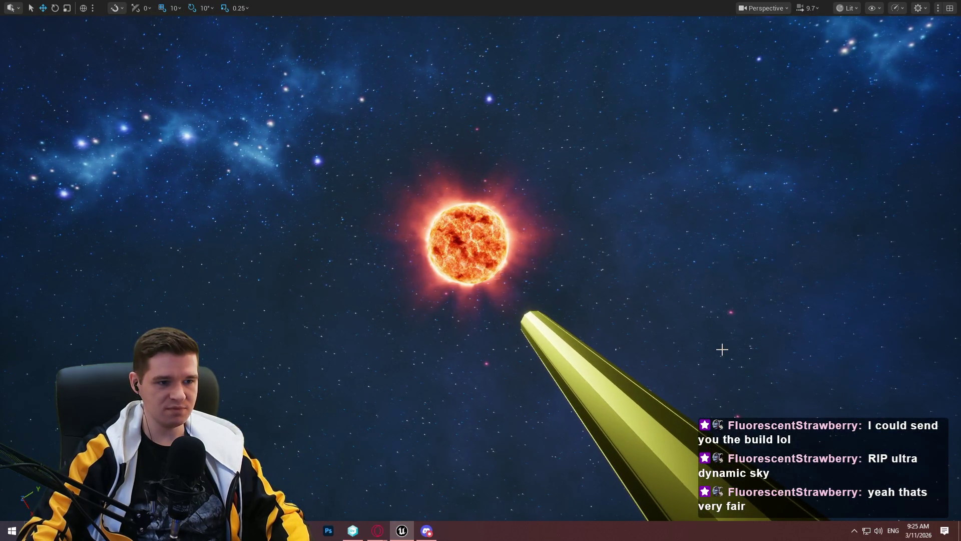
scroll(481, 271, up, 5)
key(a)
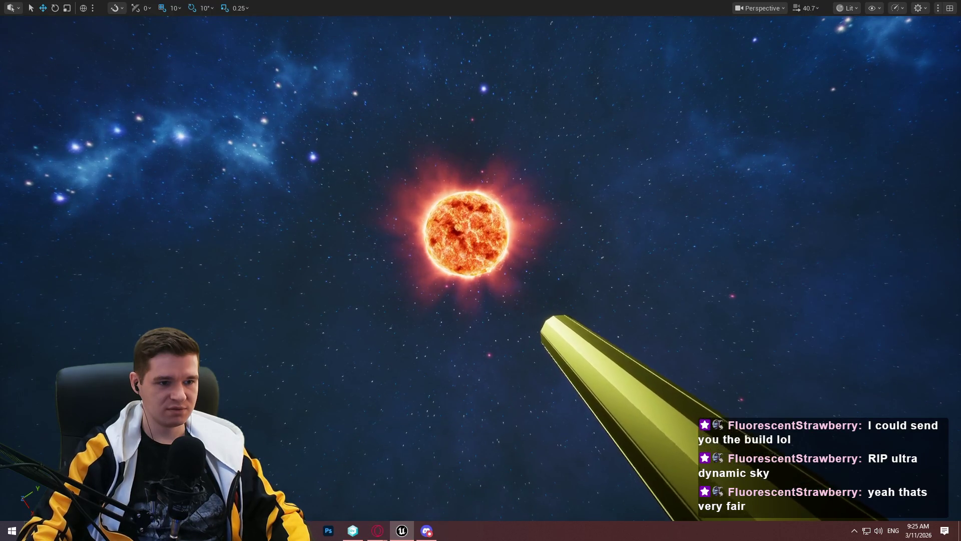
scroll(481, 270, up, 3)
key(w)
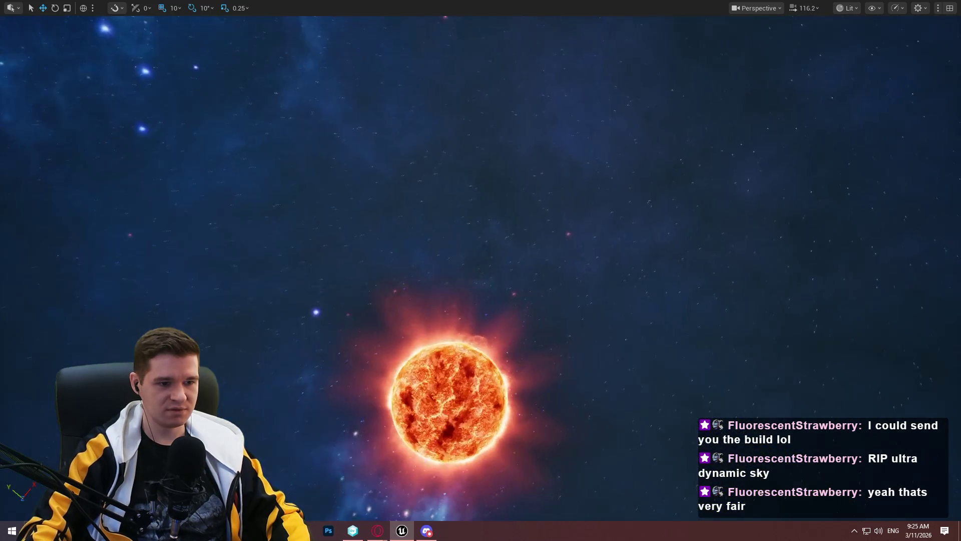
drag(480, 271, 421, 321)
mouse_move(481, 270)
mouse_down()
mouse_move(480, 301)
mouse_move(500, 300)
mouse_move(501, 250)
mouse_move(551, 200)
mouse_move(501, 250)
mouse_move(505, 240)
mouse_move(738, 315)
mouse_up()
key(F11)
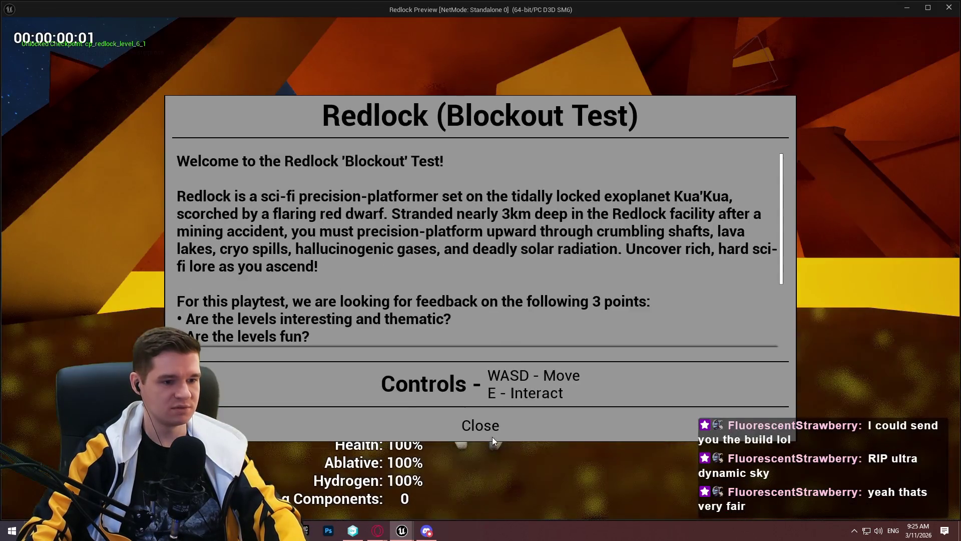
click(483, 423)
key(w)
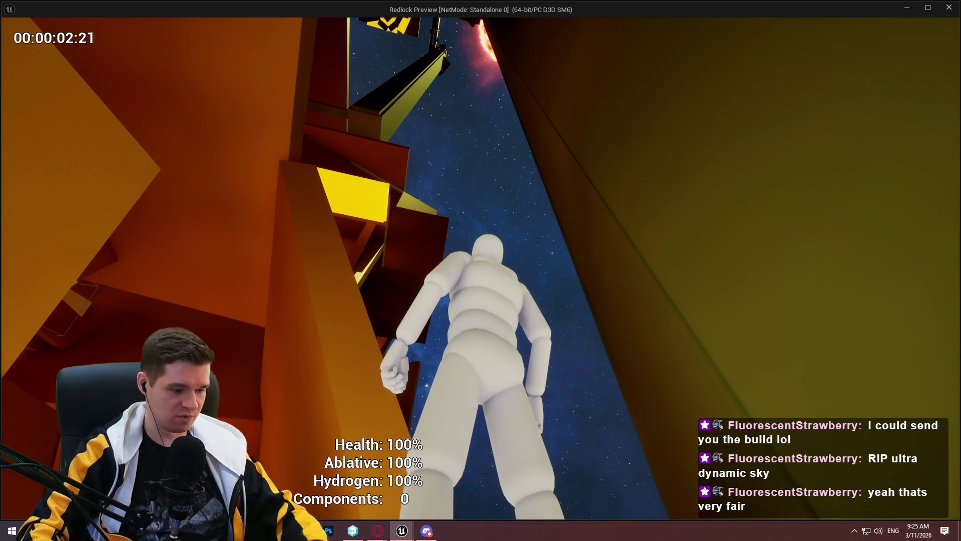
key(Escape)
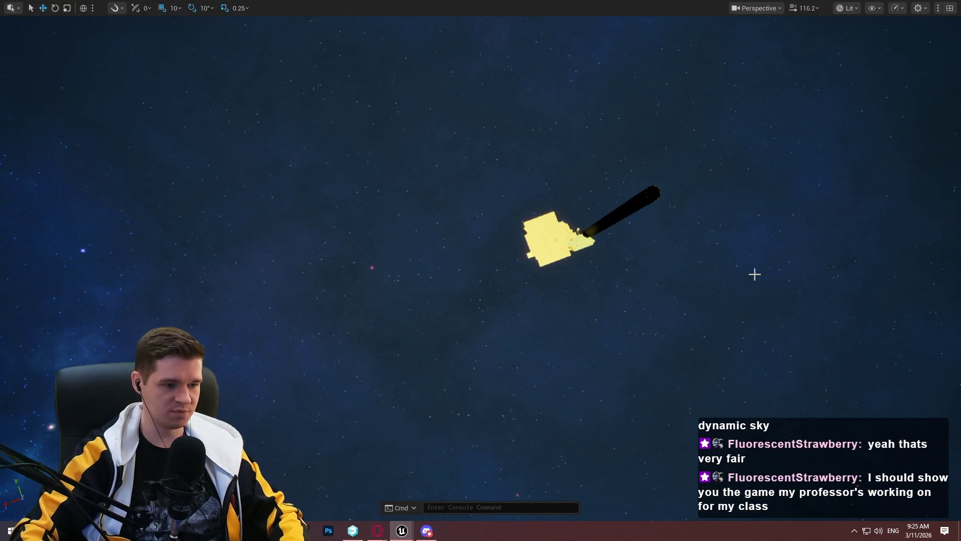
key(F11)
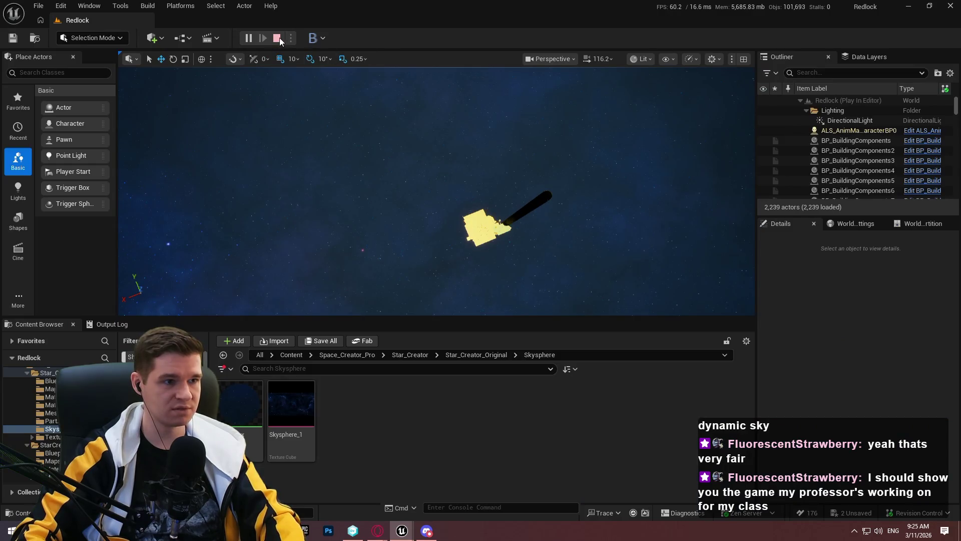
click(279, 39)
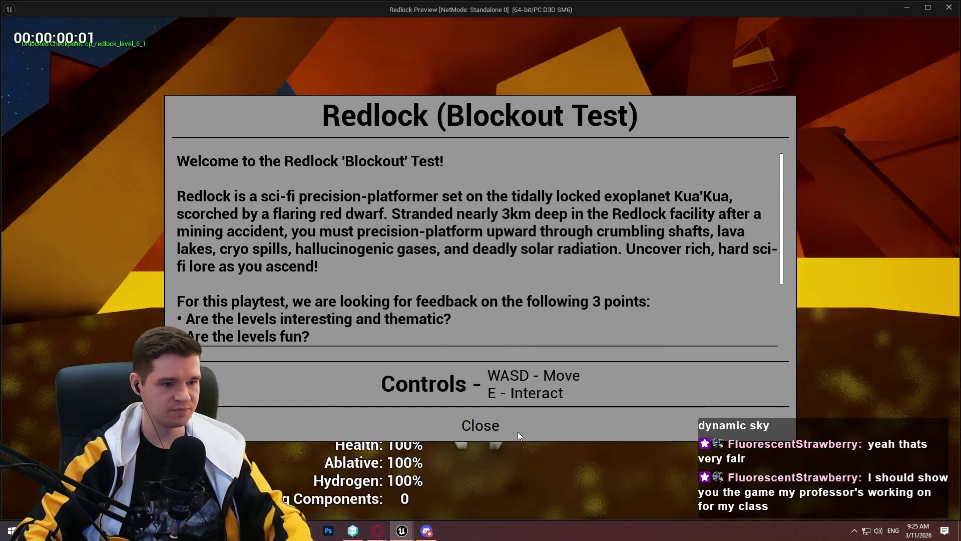
click(516, 423)
key(grave)
text(statgpu)
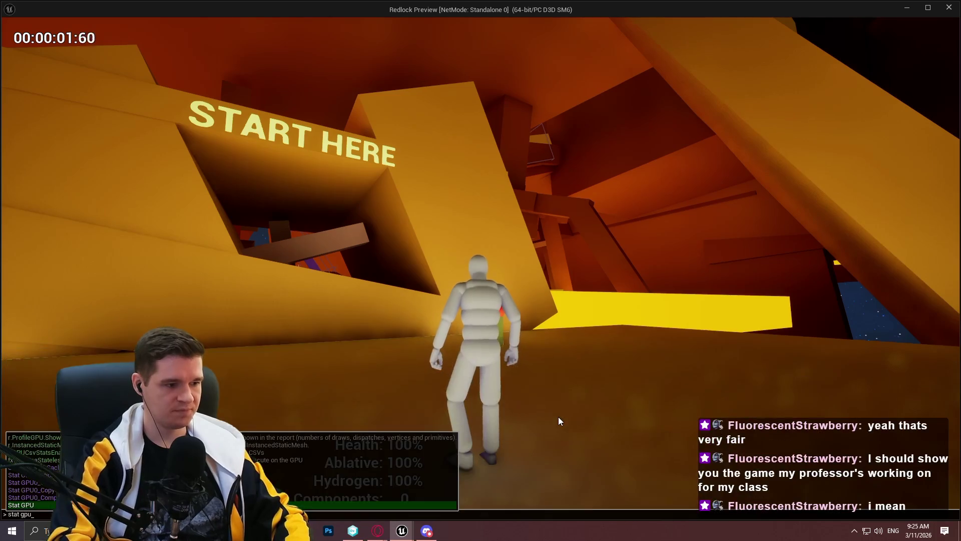
key(Return)
key(w)
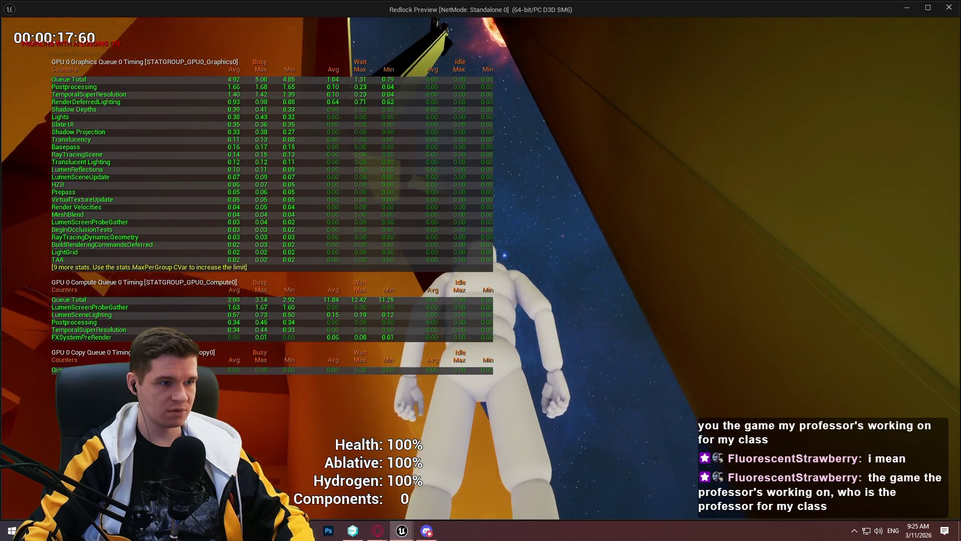
key(w)
key(w)
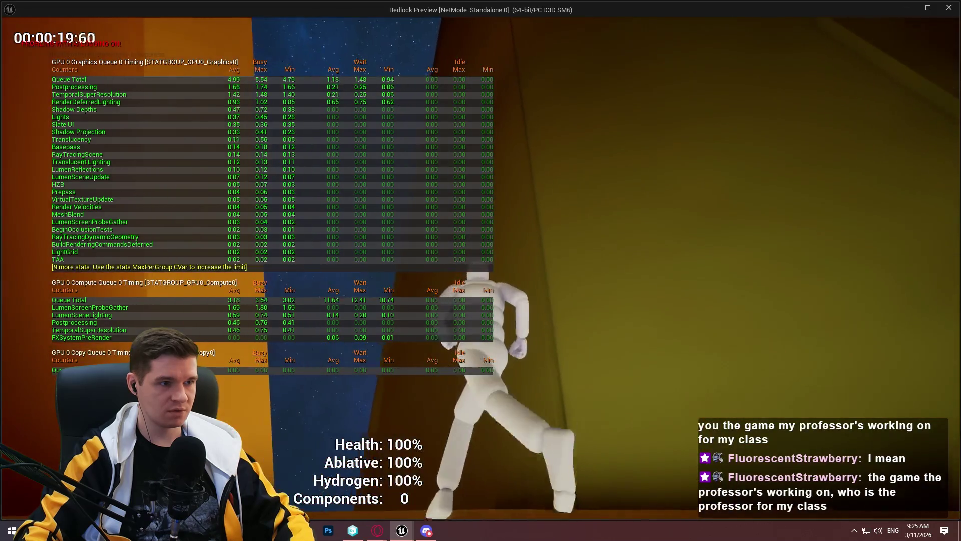
key(w)
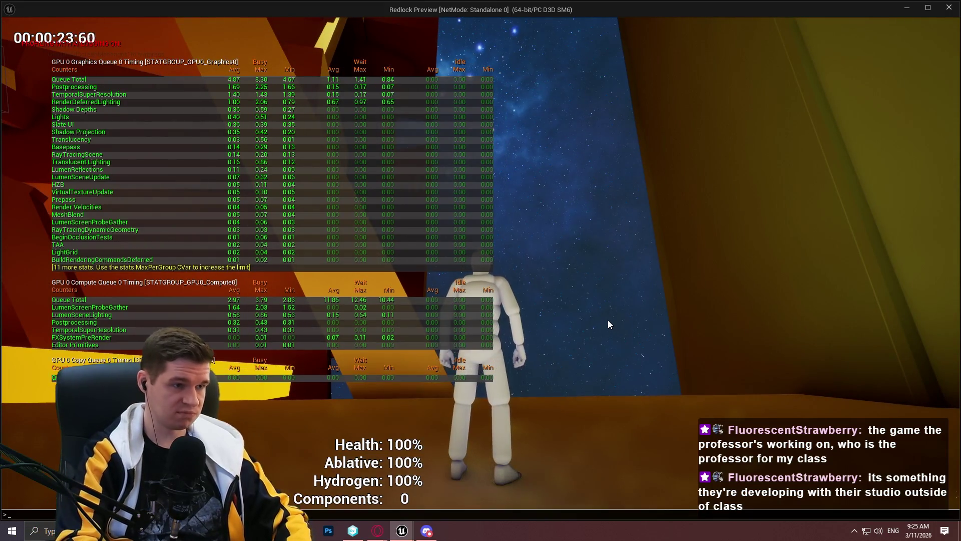
key(grave)
text(stat gpou)
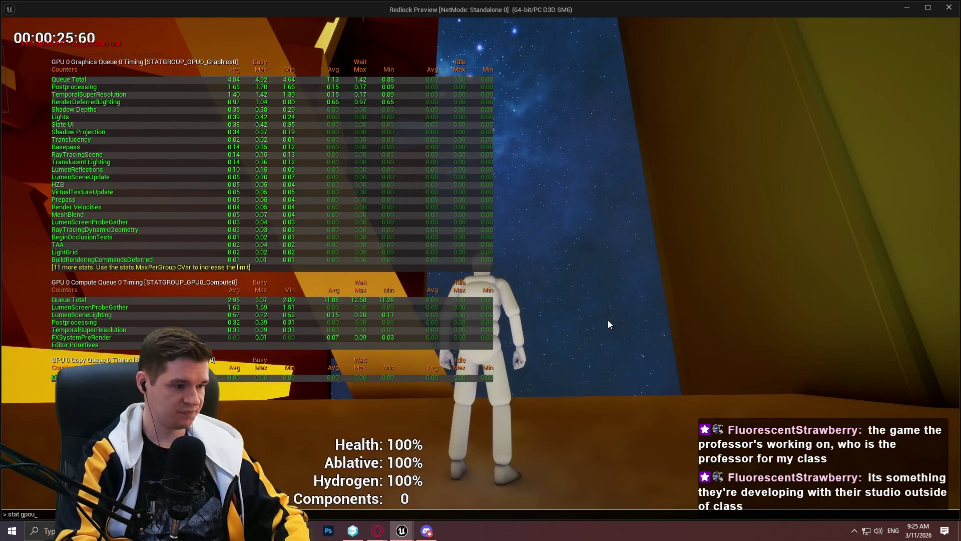
key(Escape)
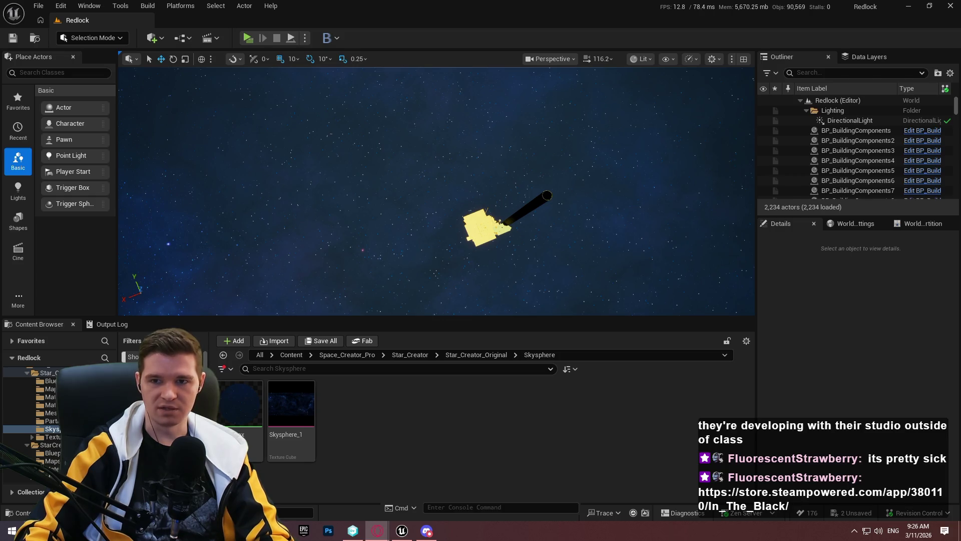
Page through In The Black's trailer and screenshots to 10 of 11, then close the gallery.
click(378, 531)
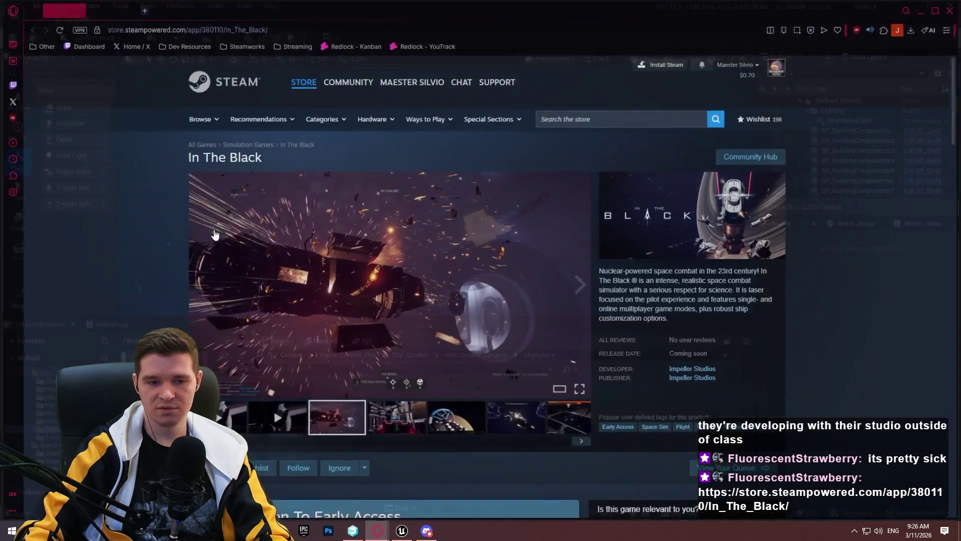
click(273, 409)
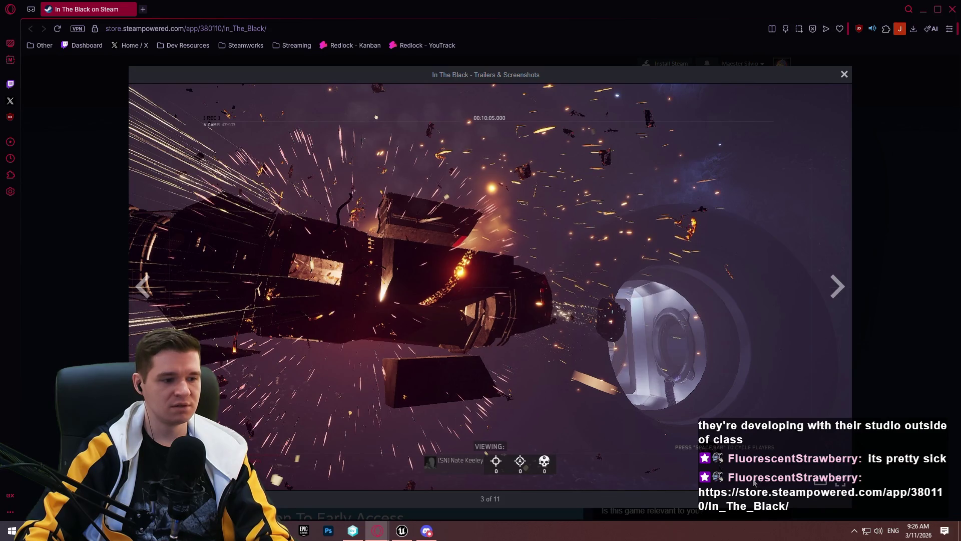
click(843, 287)
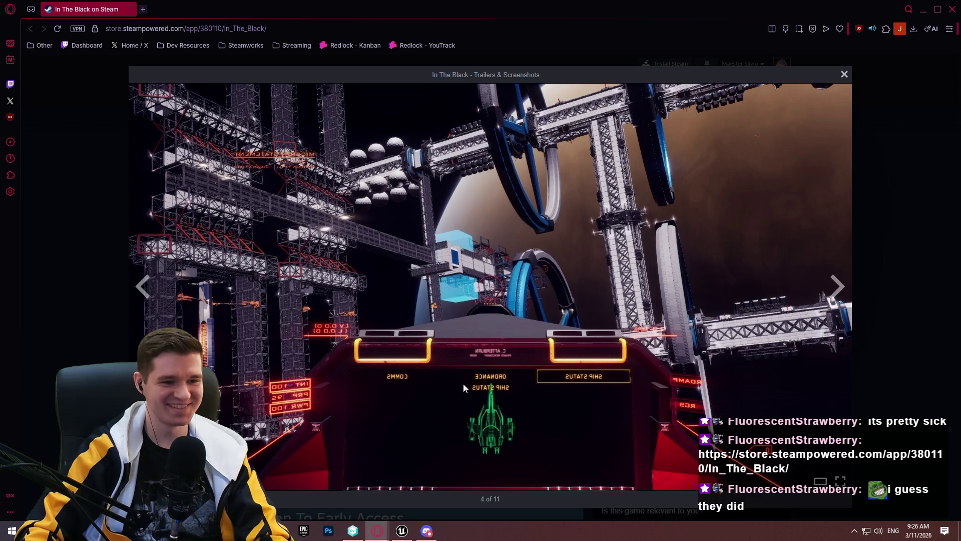
click(837, 288)
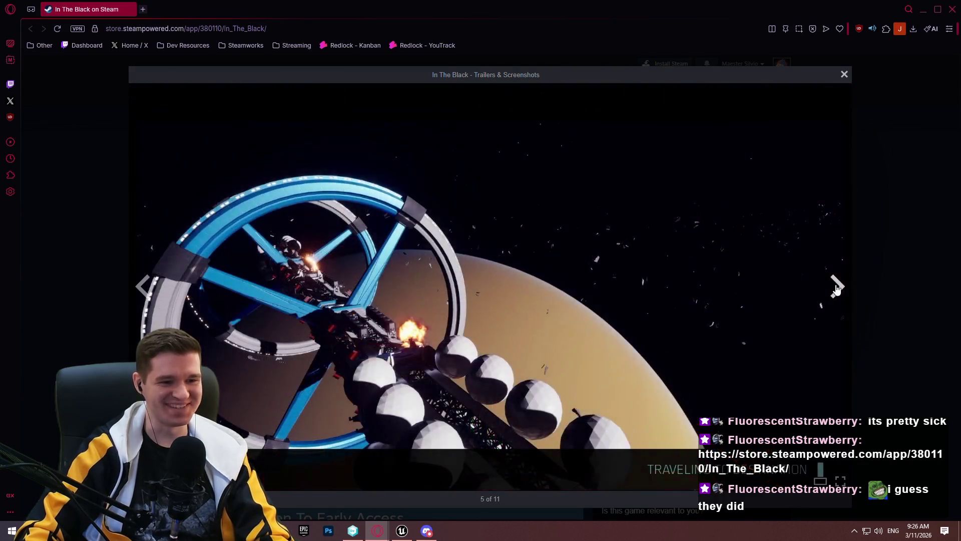
click(836, 289)
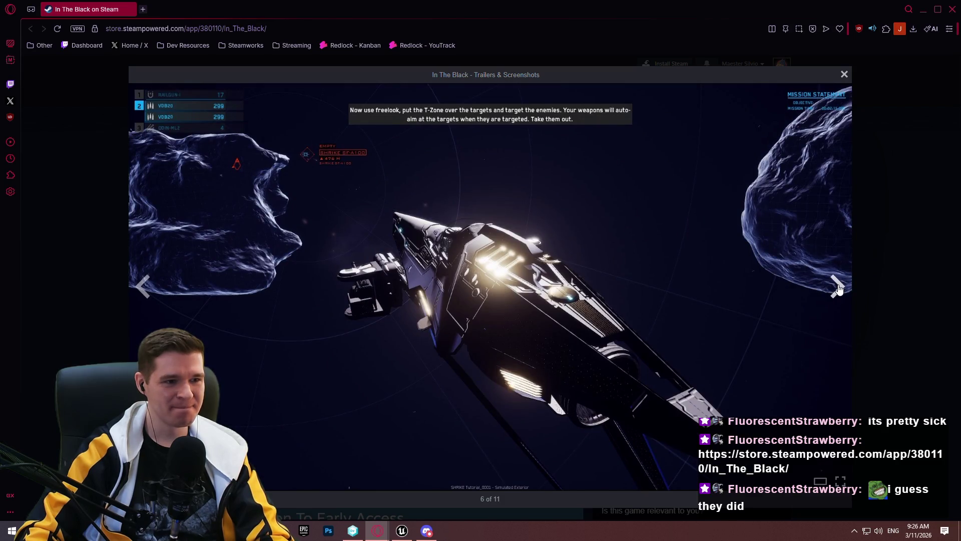
click(839, 289)
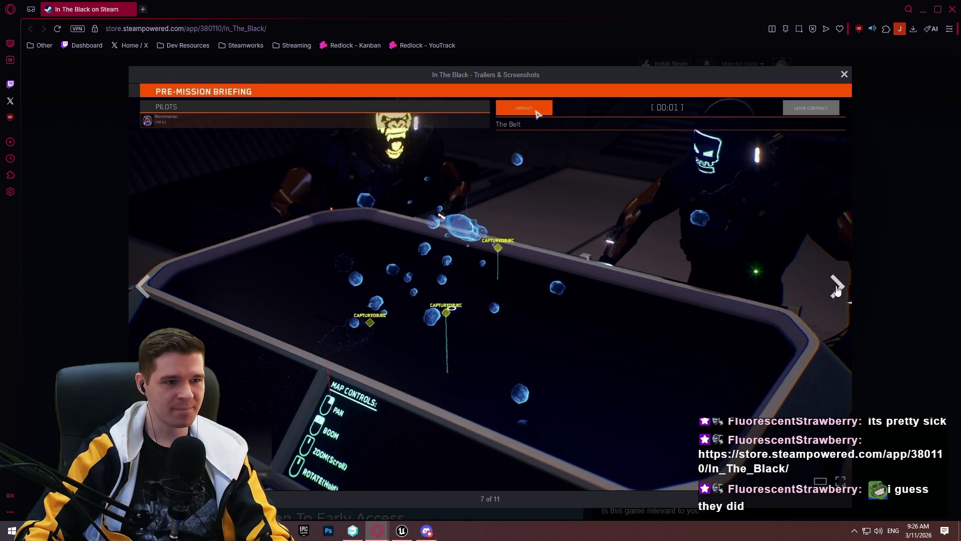
click(839, 291)
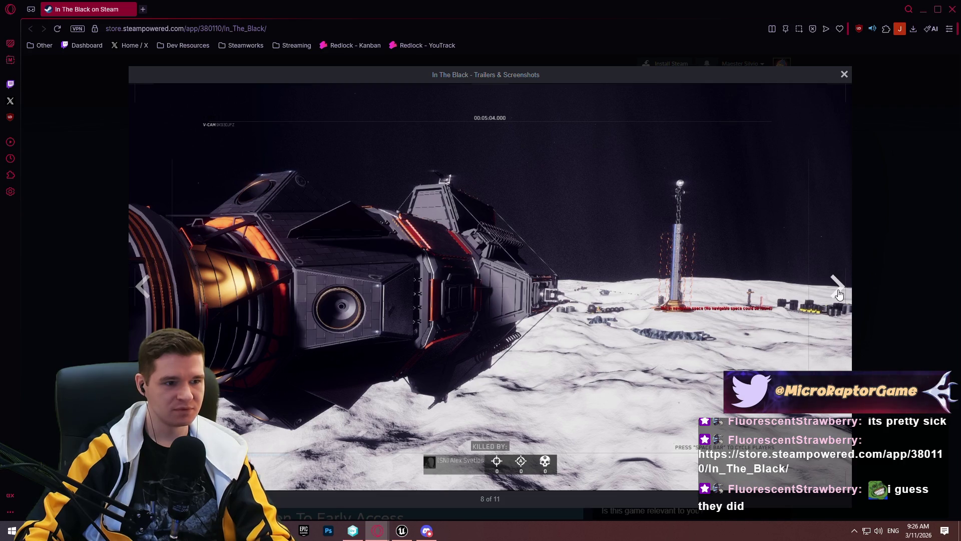
click(839, 290)
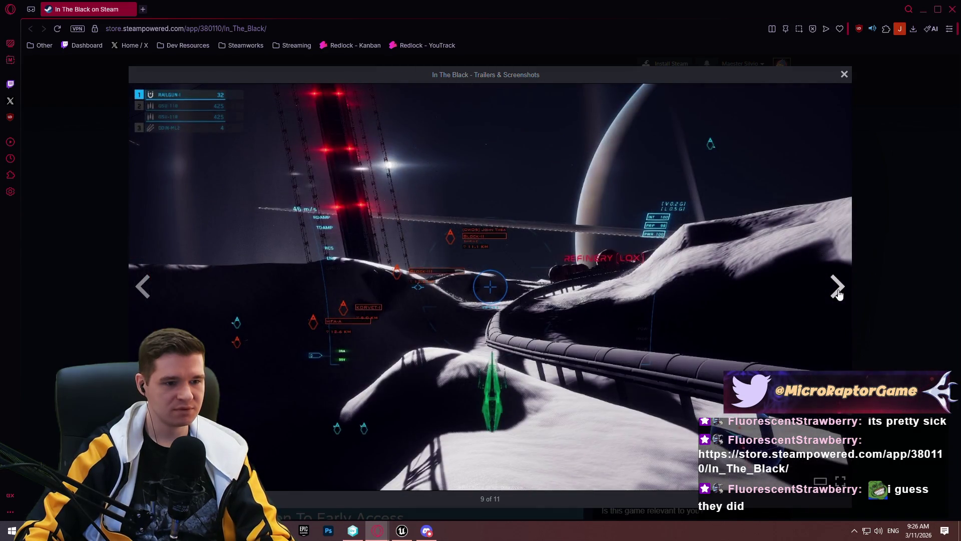
click(839, 290)
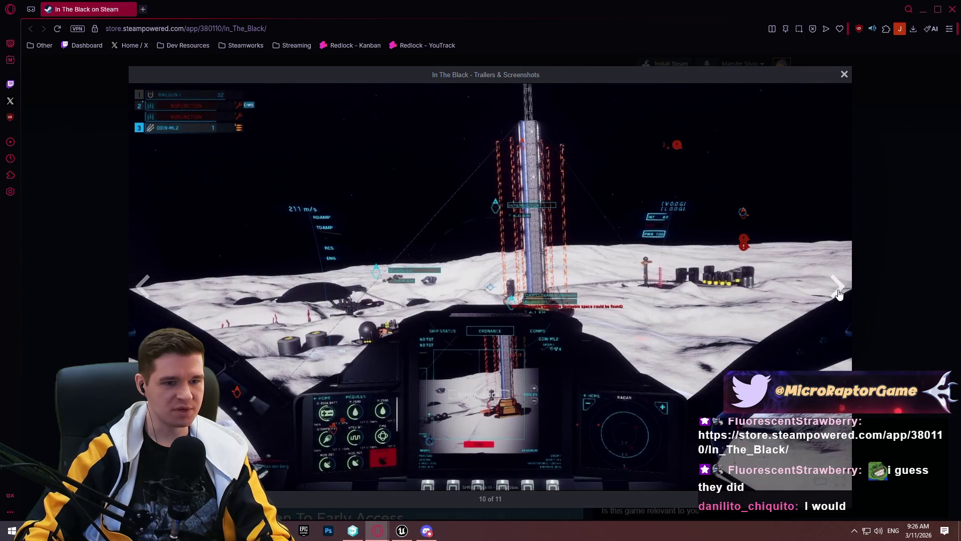
click(839, 290)
click(839, 291)
key(Escape)
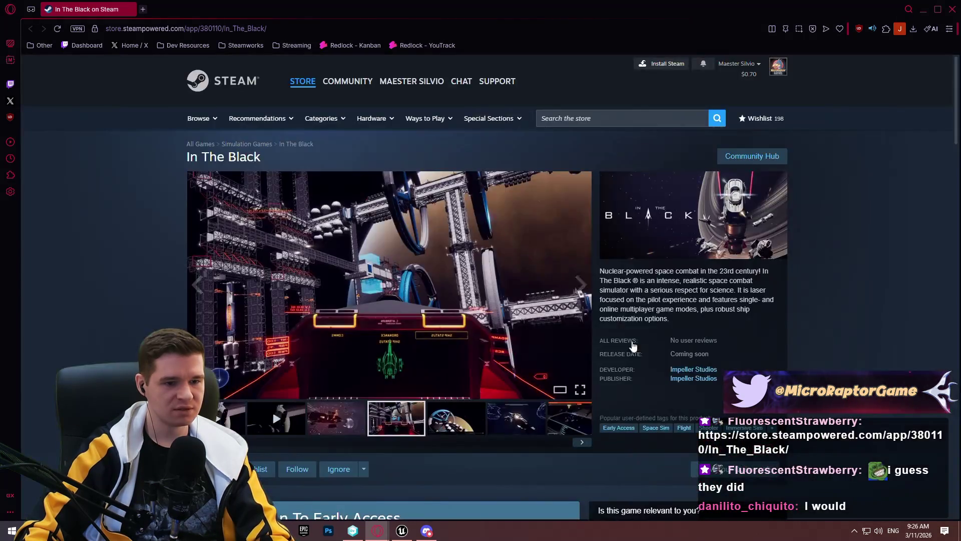
Scroll up and down the In The Black store page.
scroll(729, 351, down, 4)
scroll(480, 265, down, 5)
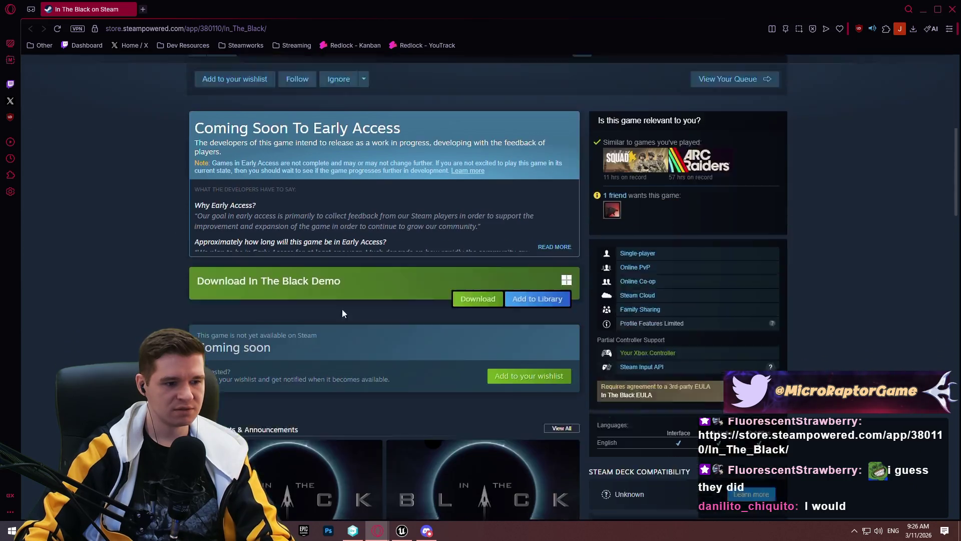
scroll(321, 249, up, 1)
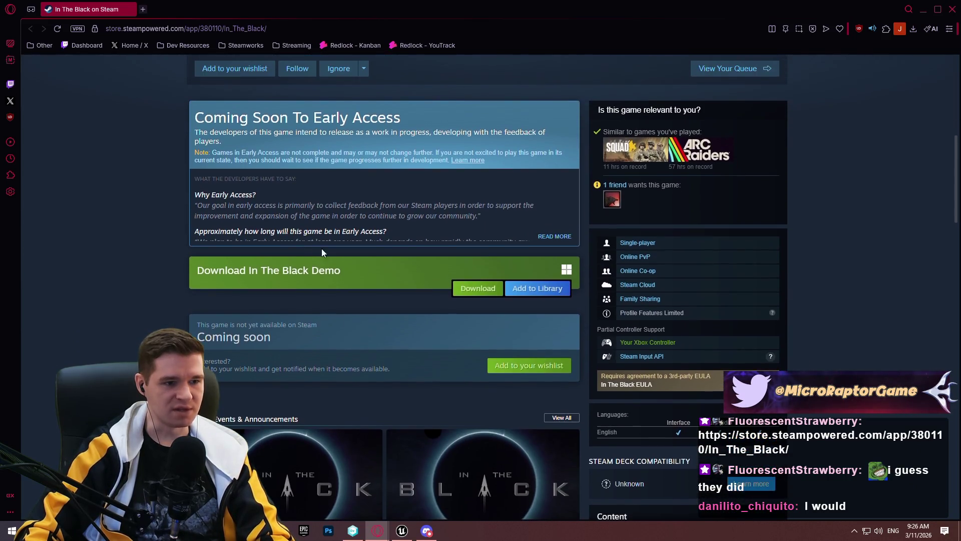
mouse_move(956, 157)
mouse_down()
mouse_move(947, 210)
mouse_move(944, 179)
mouse_up()
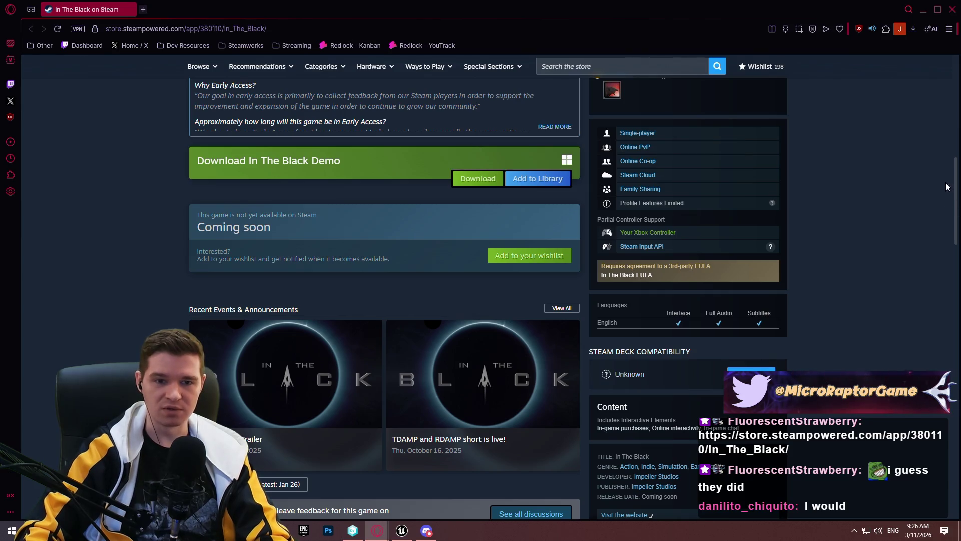
drag(956, 184, 935, 66)
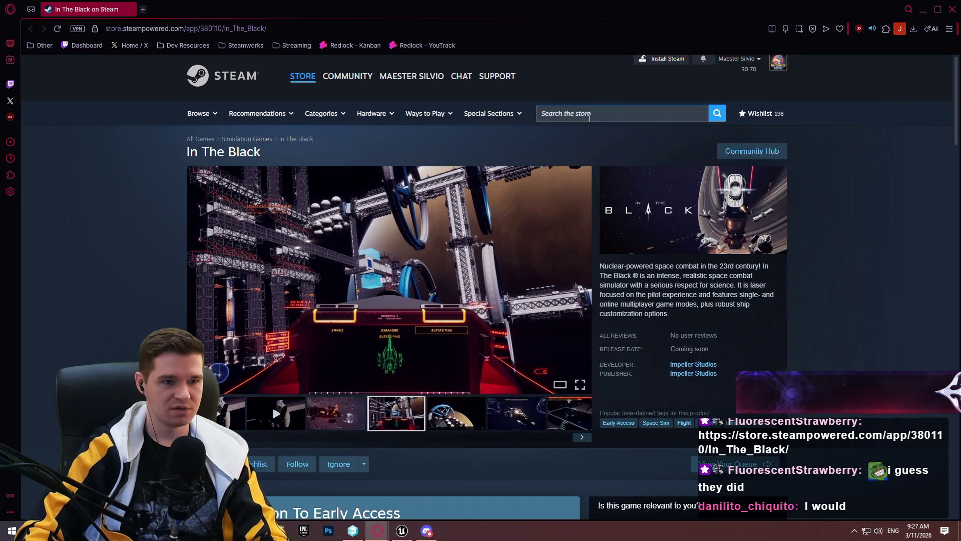
Search the store for 'nioh', view Nioh 3 past its age check, then go back.
click(606, 115)
text(nioh)
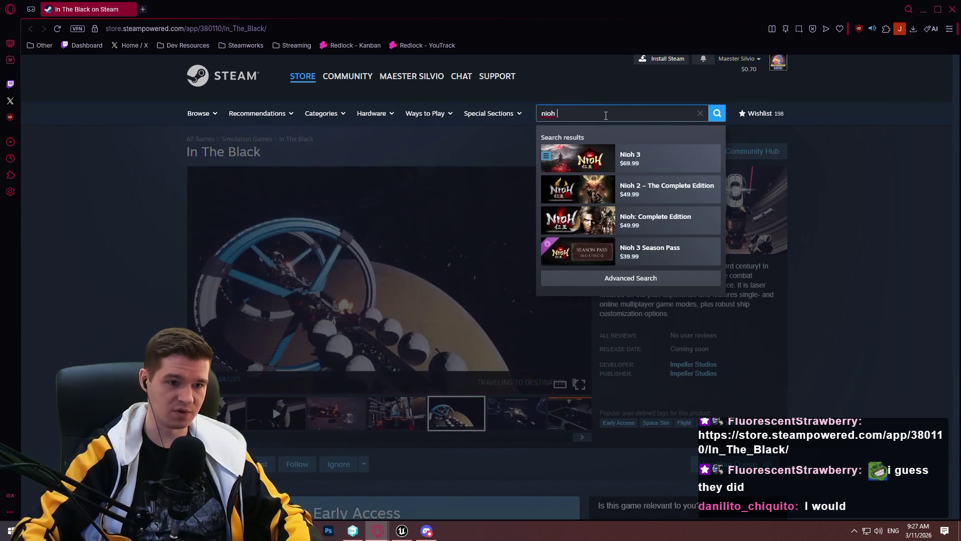
click(639, 159)
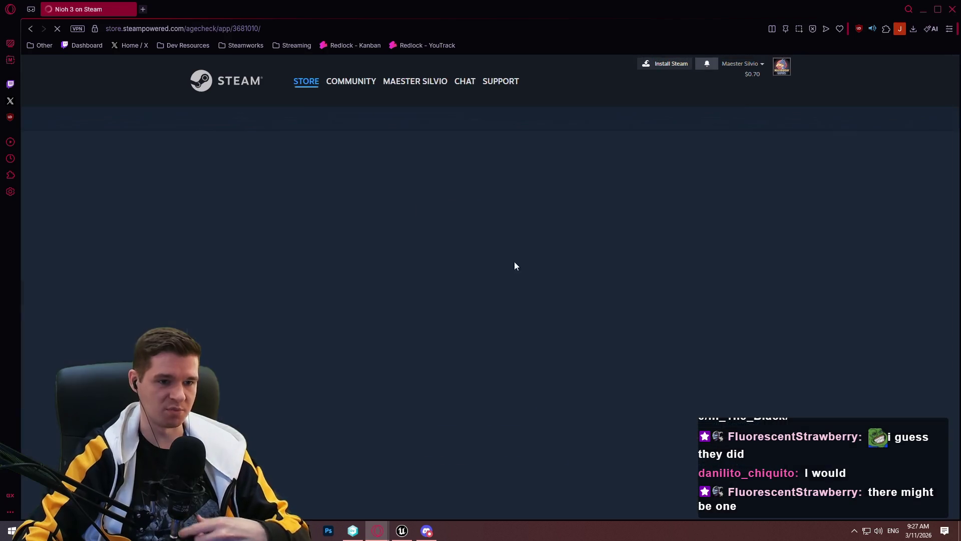
click(460, 277)
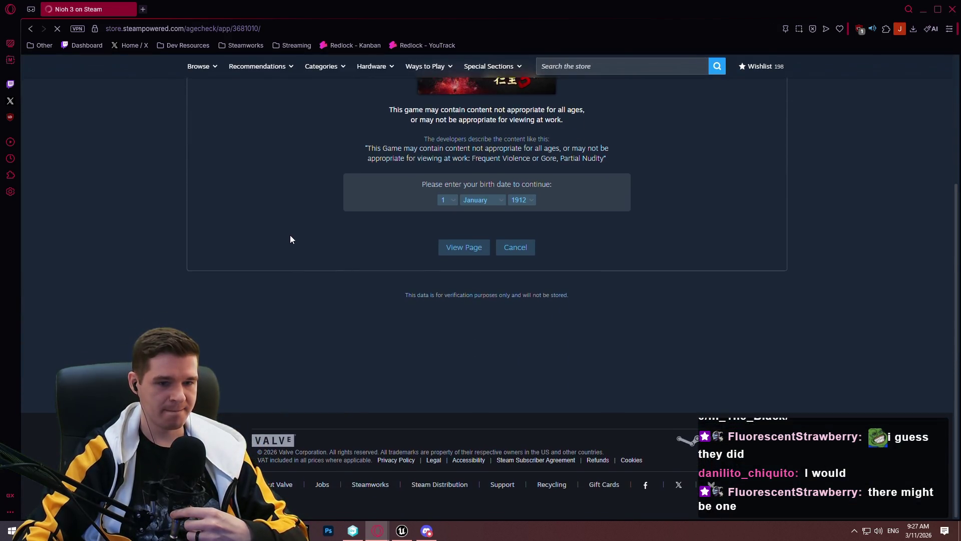
scroll(301, 256, down, 9)
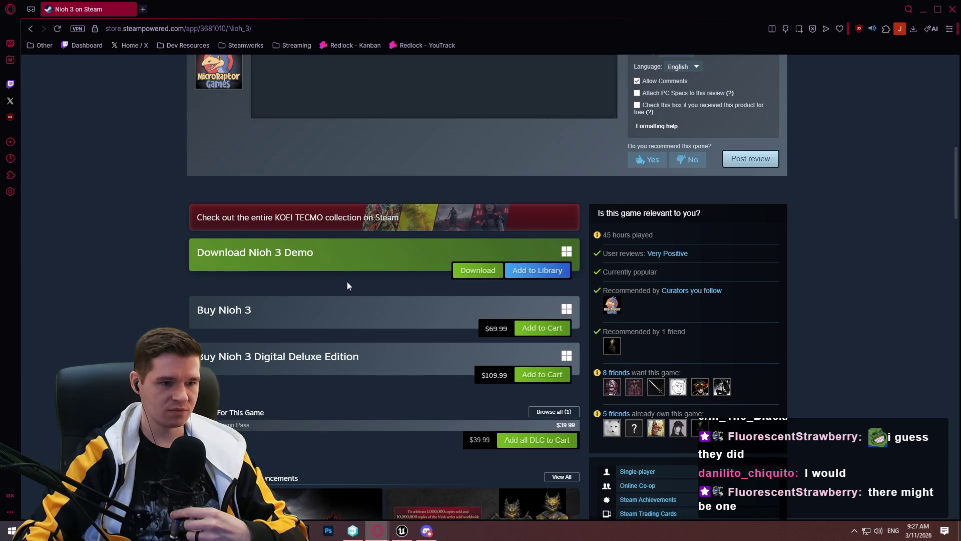
scroll(89, 135, up, 6)
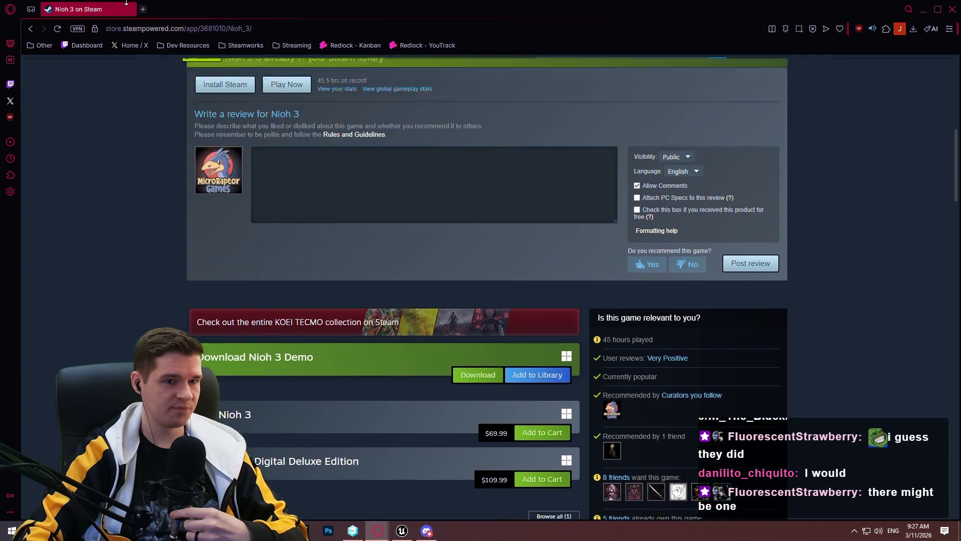
scroll(132, 99, up, 5)
mouse_move(297, 81)
click(31, 29)
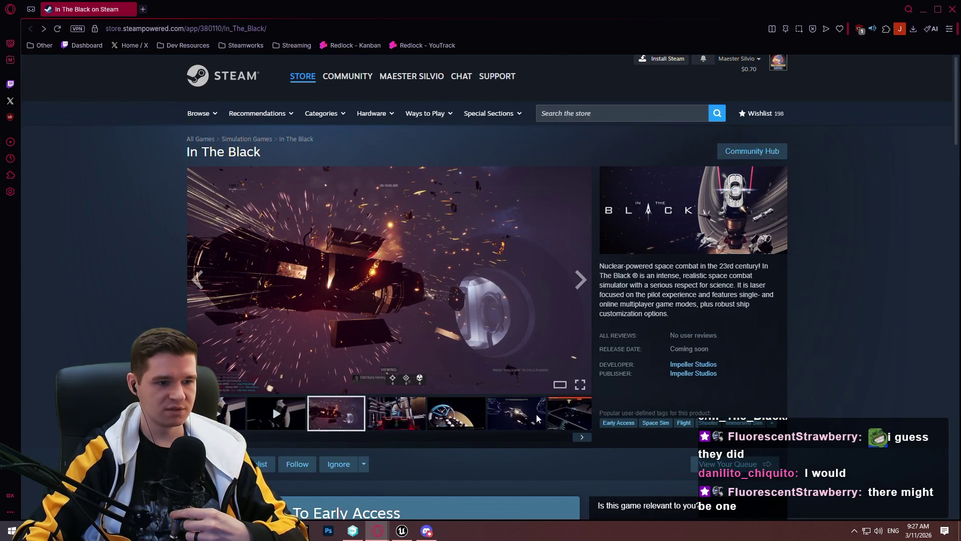
Enlarge an In The Black screenshot, step through four more, and close the viewer.
click(540, 370)
click(836, 288)
click(836, 288)
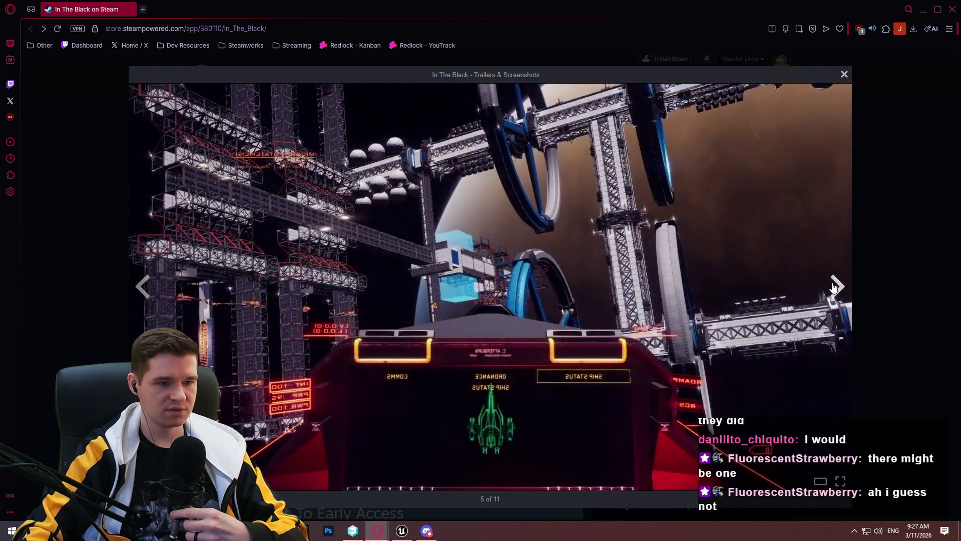
click(837, 288)
click(837, 289)
click(936, 224)
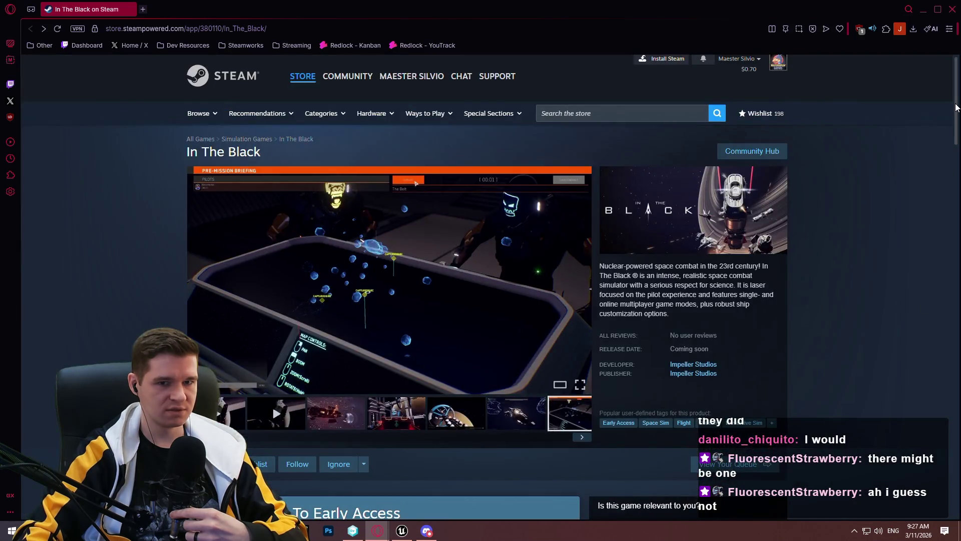
Scroll back to the top and search the store for 'schedu'.
drag(956, 107, 956, 288)
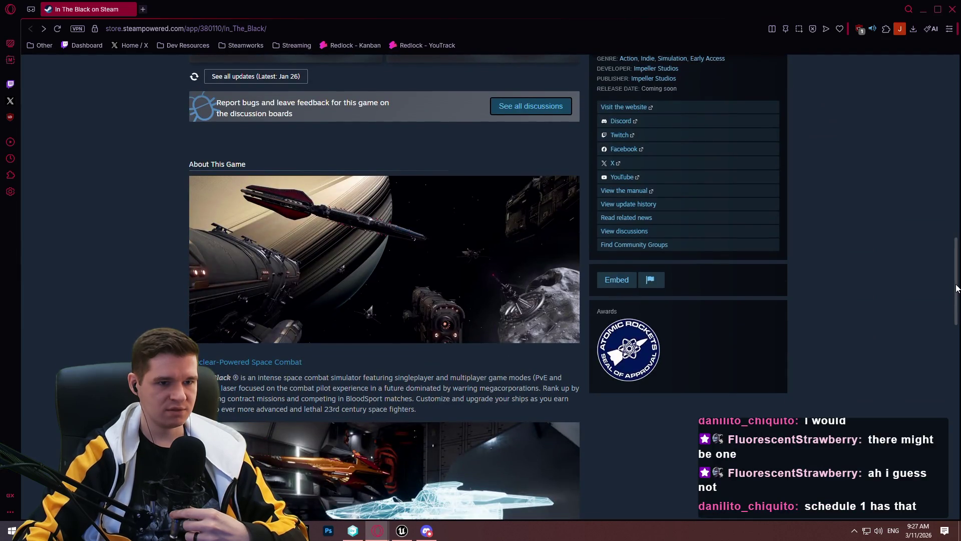
mouse_move(956, 288)
mouse_down()
mouse_move(957, 352)
mouse_move(957, 56)
mouse_up()
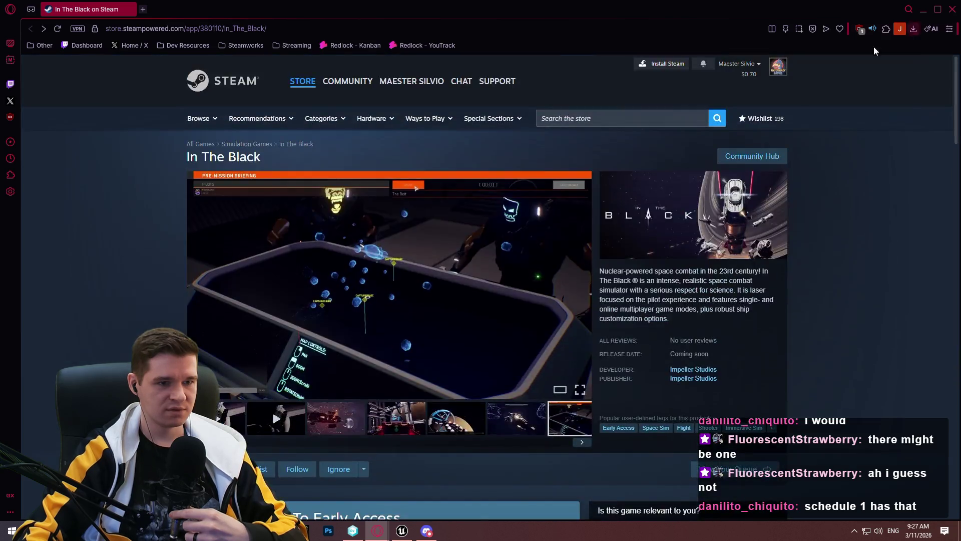
click(644, 119)
text(schedu)
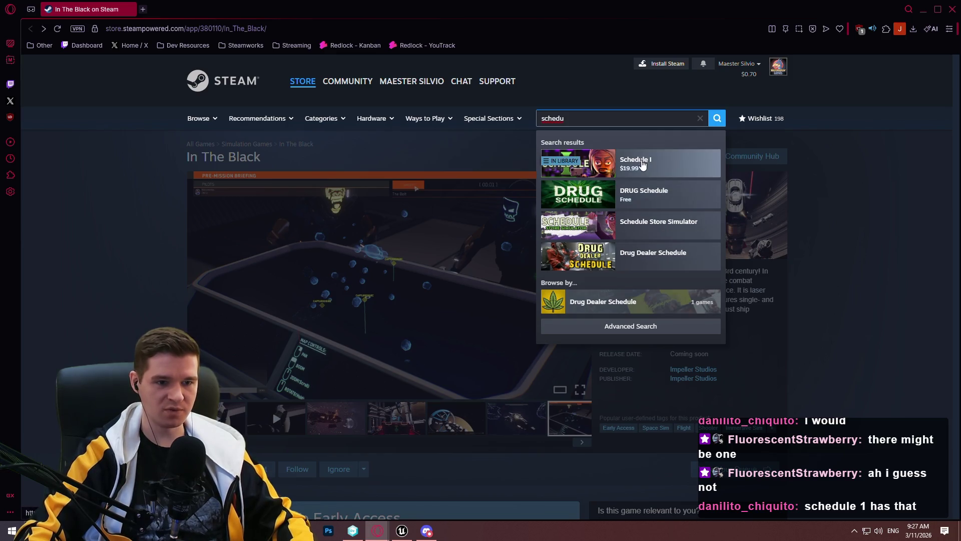
Open Schedule I from the results and scroll through its page, Free Sample and reviews.
click(660, 161)
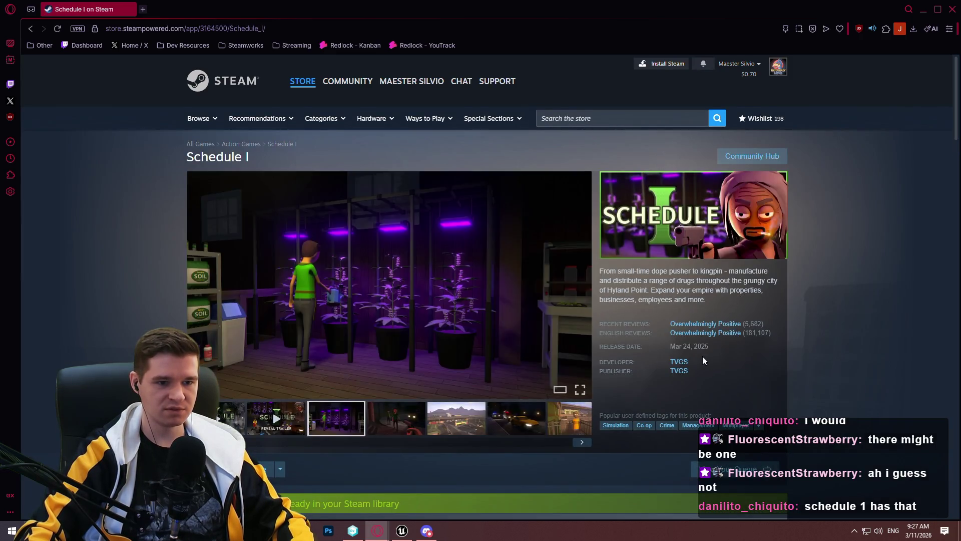
scroll(167, 260, down, 5)
scroll(166, 260, down, 9)
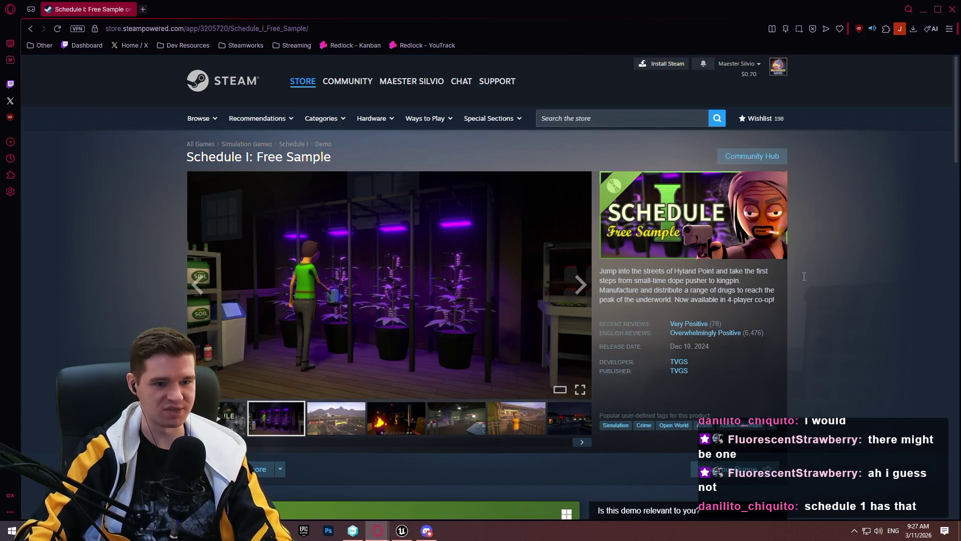
mouse_move(957, 85)
mouse_down()
mouse_move(947, 176)
mouse_move(950, 146)
mouse_up()
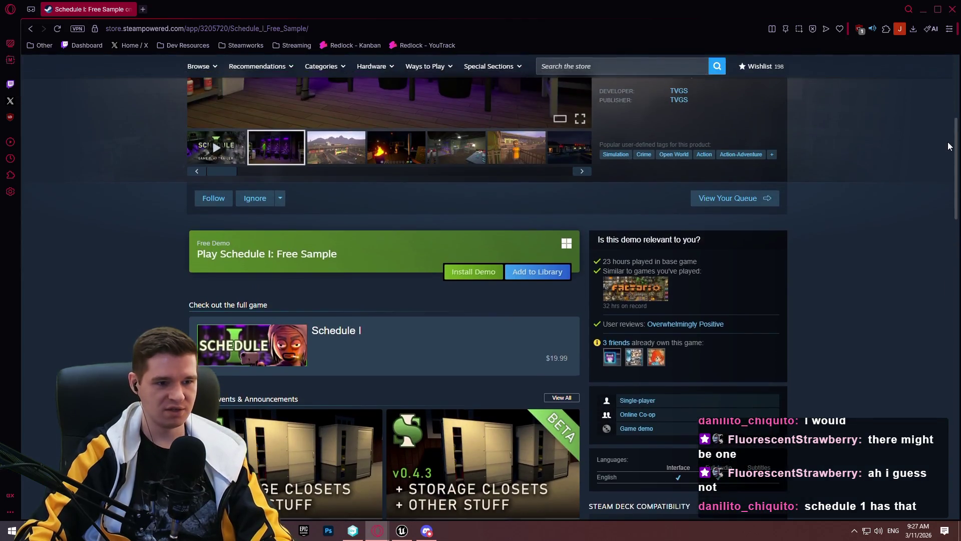
scroll(952, 154, down, 2)
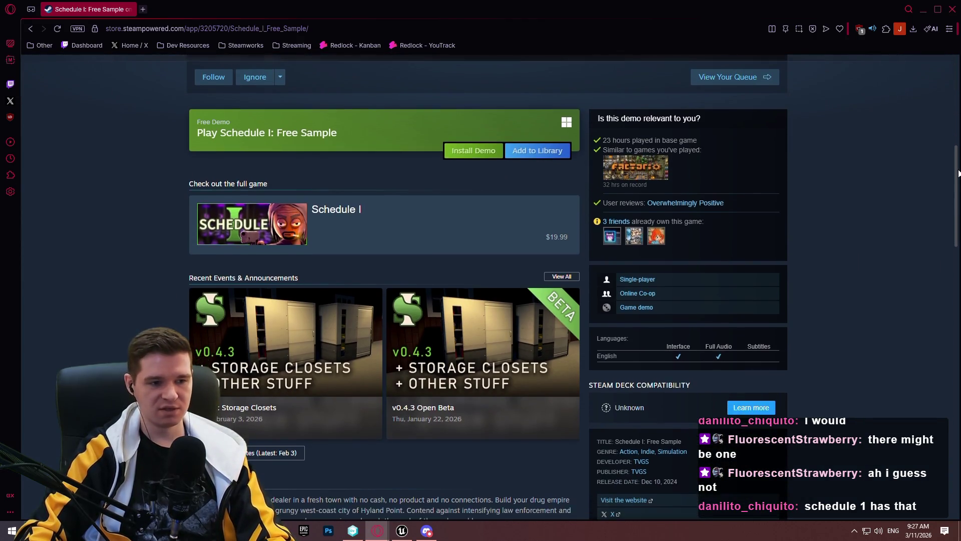
scroll(951, 153, down, 3)
drag(954, 240, 930, 83)
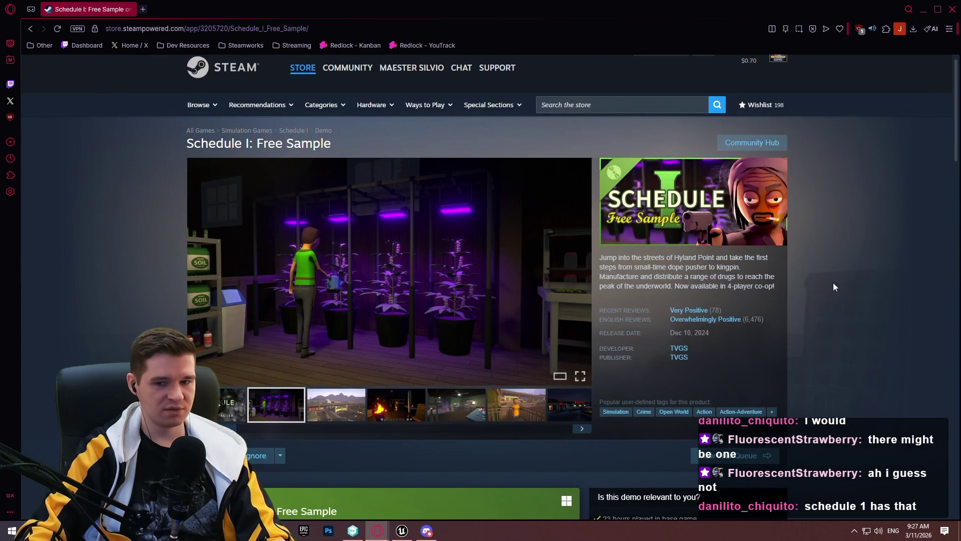
scroll(713, 251, down, 1)
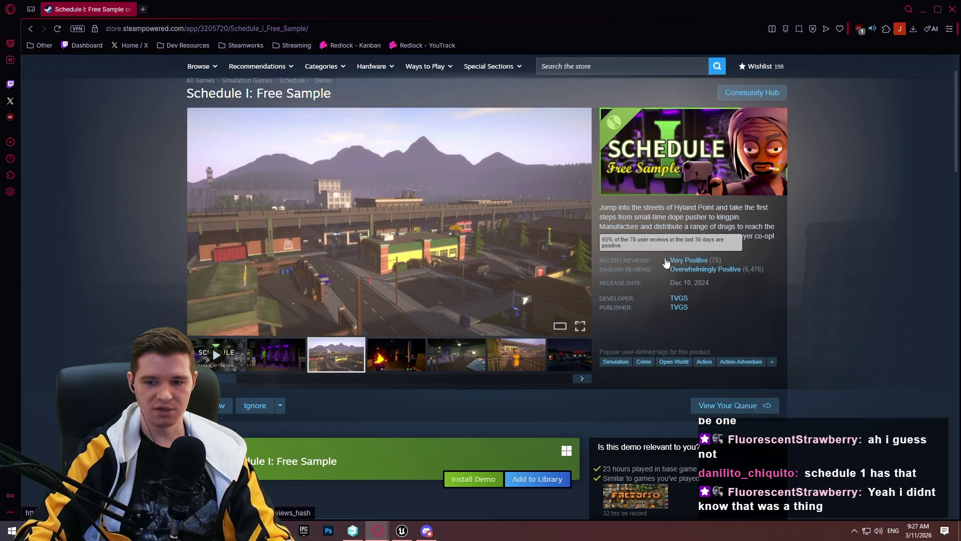
mouse_move(692, 255)
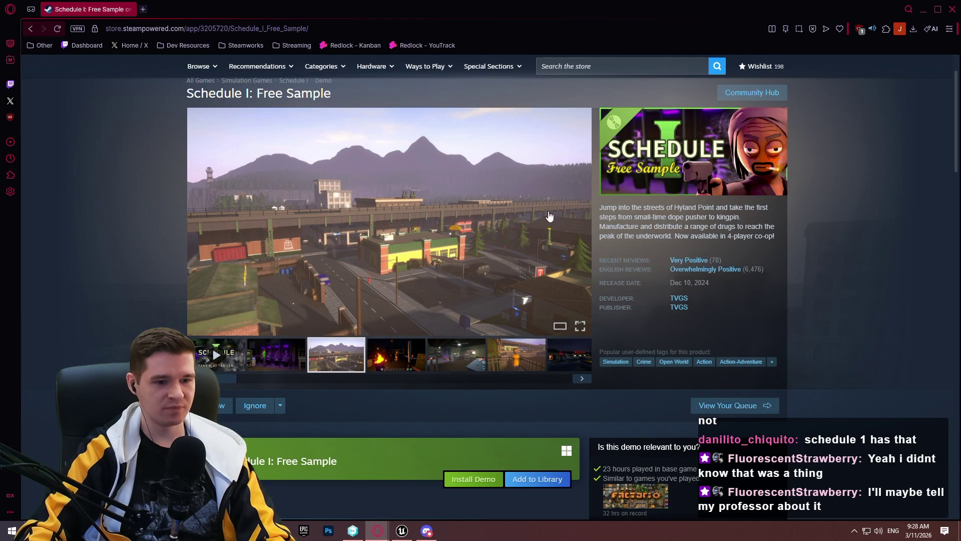
mouse_move(957, 91)
mouse_down()
mouse_move(954, 330)
mouse_move(954, 130)
mouse_move(953, 202)
mouse_move(950, 167)
mouse_move(944, 207)
mouse_move(950, 235)
mouse_move(954, 82)
mouse_move(957, 396)
mouse_move(955, 88)
mouse_up()
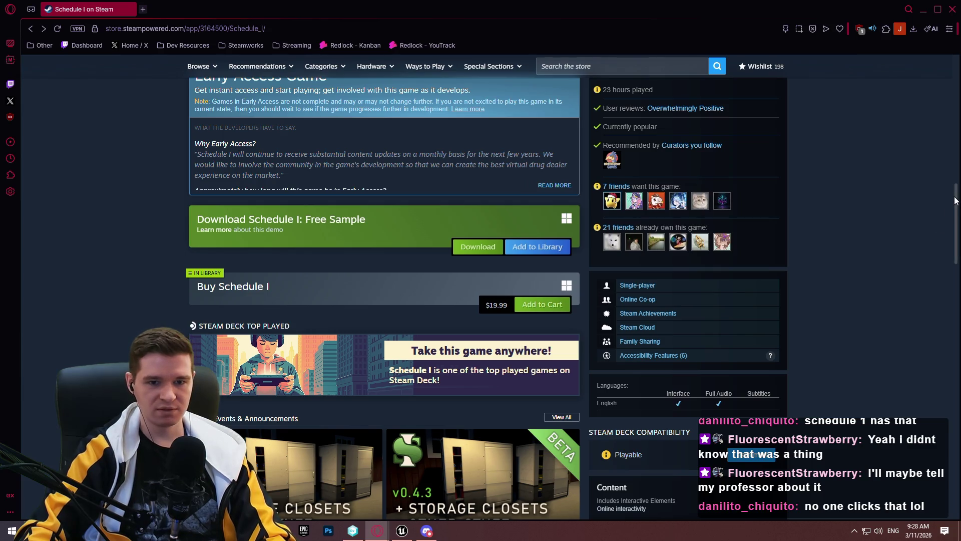
Scroll the Schedule I page once more, then close the Steam browser window.
scroll(957, 200, down, 5)
scroll(936, 111, up, 15)
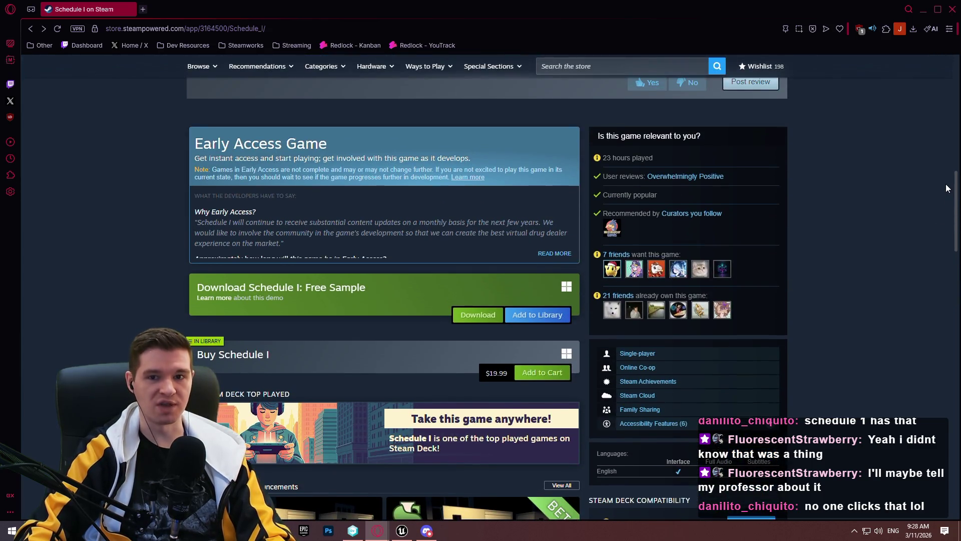
scroll(929, 226, down, 20)
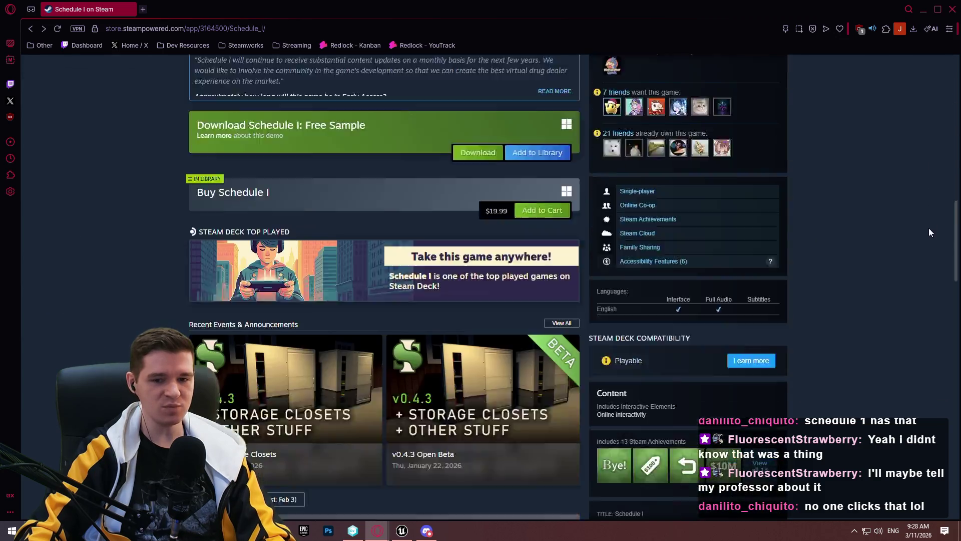
scroll(951, 295, up, 1)
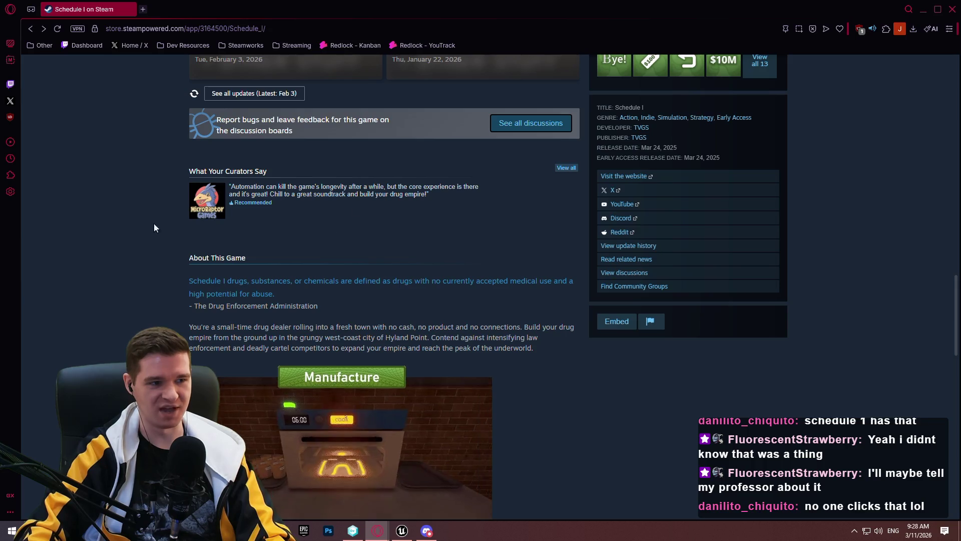
drag(957, 290, 920, 11)
click(946, 7)
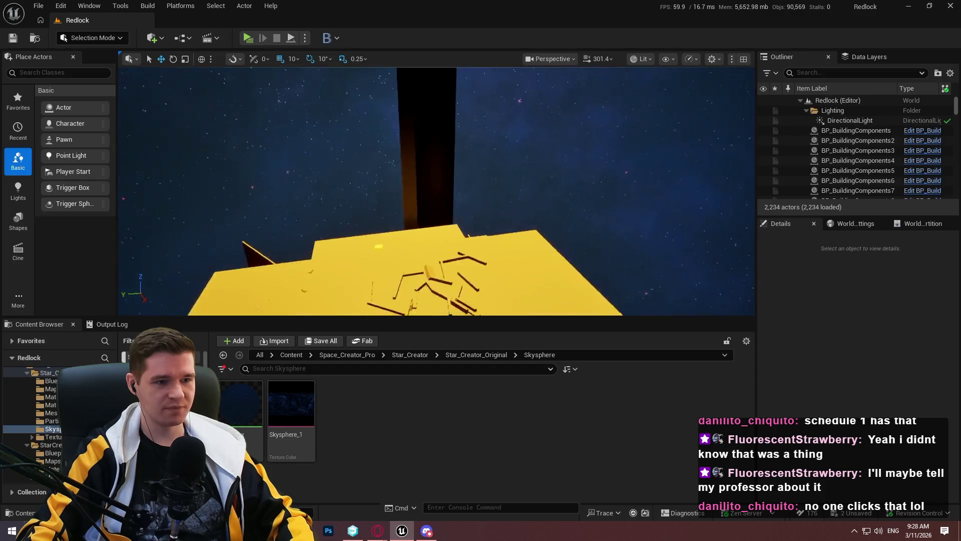
Bring up the RL-16 issue, close it back to the board, and minimize Opera.
mouse_move(389, 534)
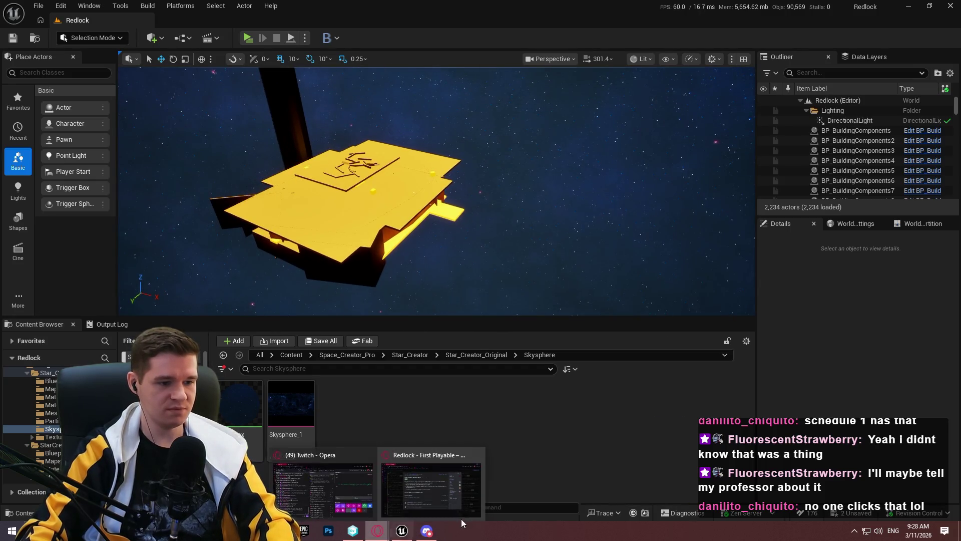
click(461, 519)
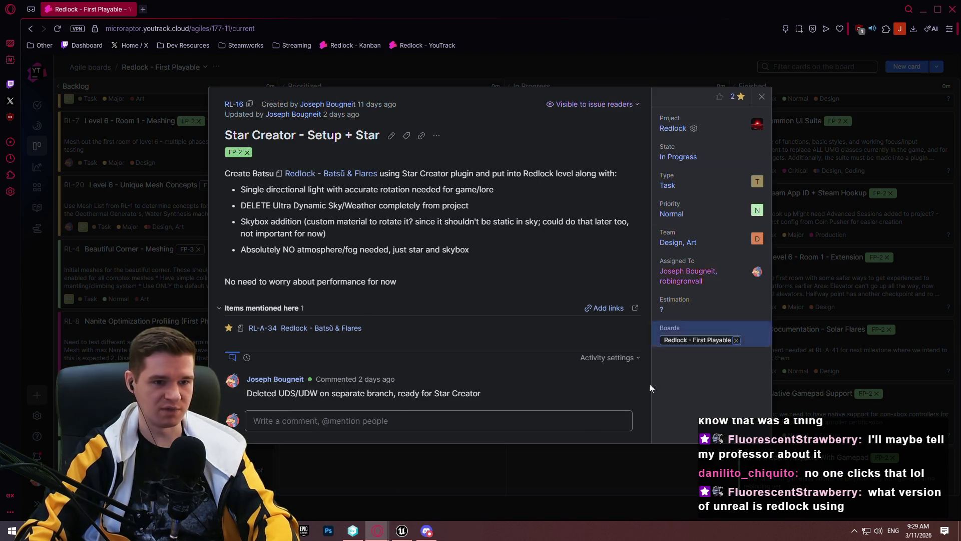
click(431, 485)
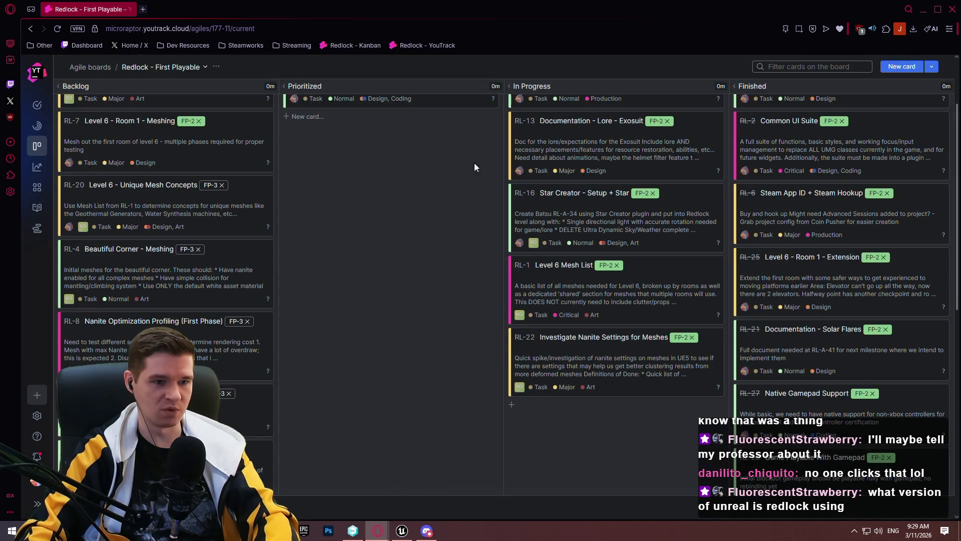
click(924, 10)
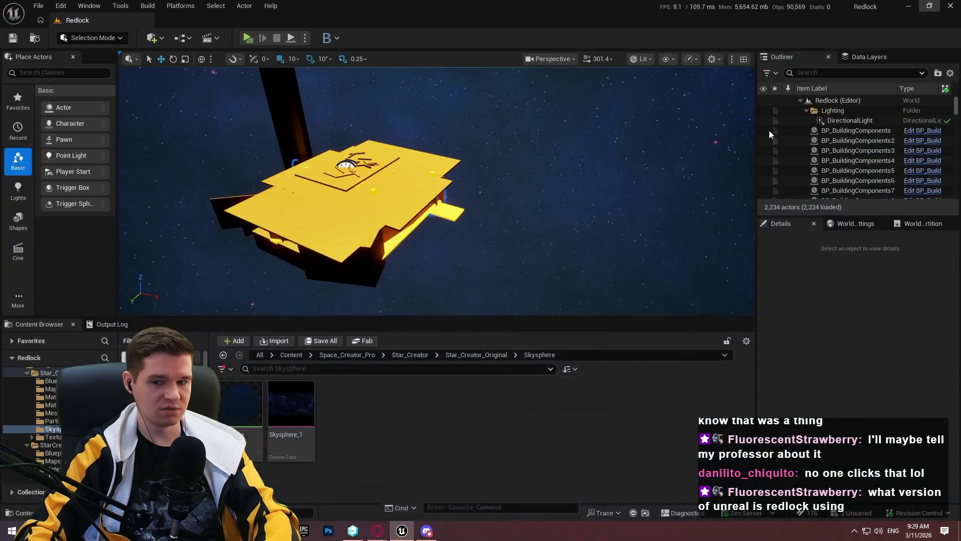
mouse_move(533, 156)
mouse_down()
mouse_move(529, 110)
mouse_move(535, 161)
mouse_move(533, 120)
mouse_move(531, 155)
mouse_move(485, 150)
mouse_move(501, 143)
mouse_move(463, 123)
mouse_move(418, 194)
mouse_move(395, 130)
mouse_move(330, 40)
mouse_up()
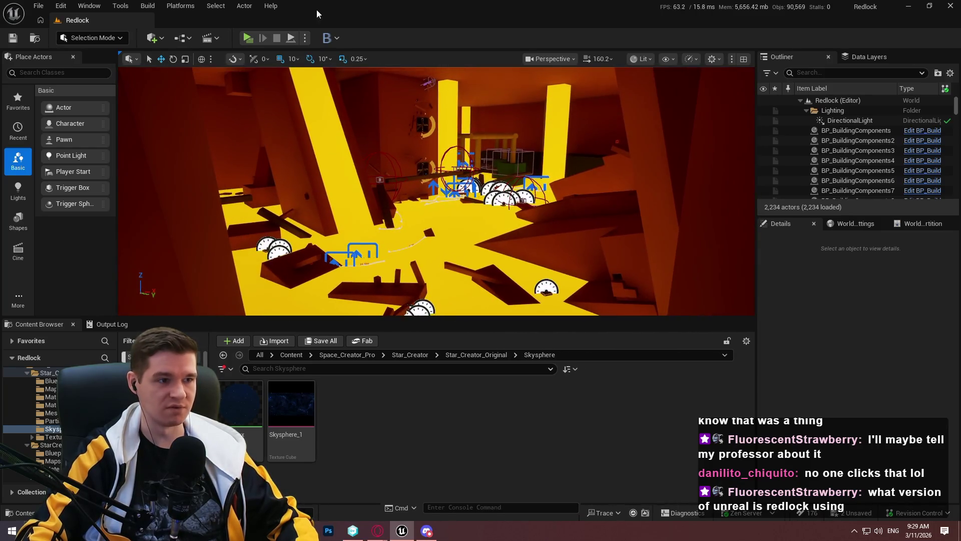
click(248, 38)
Dismiss the game's intro dialog and teleport to the geothermal room checkpoint.
click(495, 428)
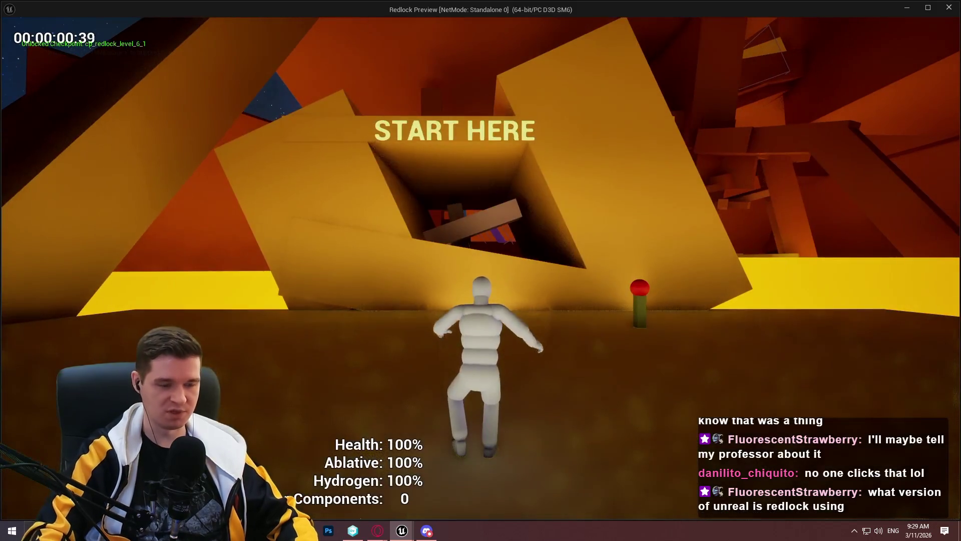
key(Escape)
key(Escape)
key(w)
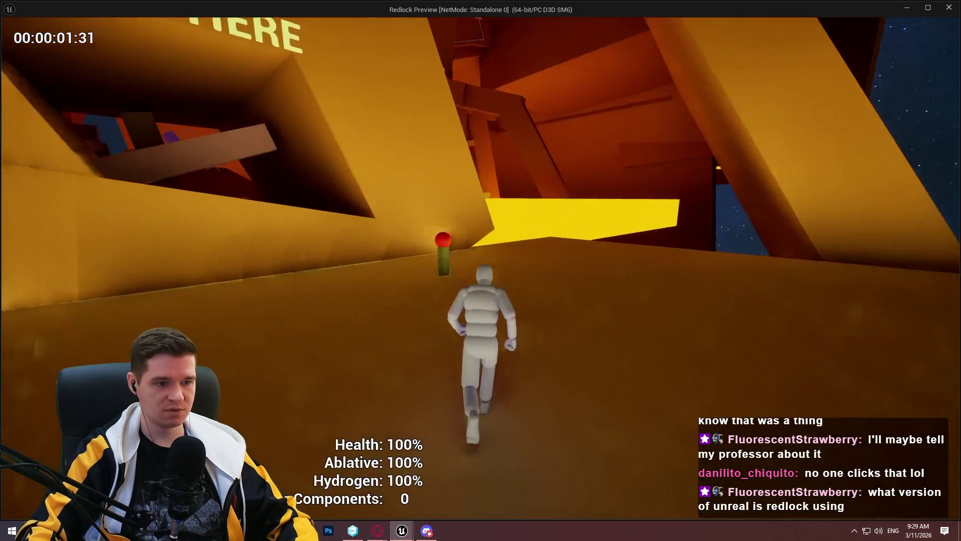
key(e)
scroll(736, 332, down, 1)
click(731, 281)
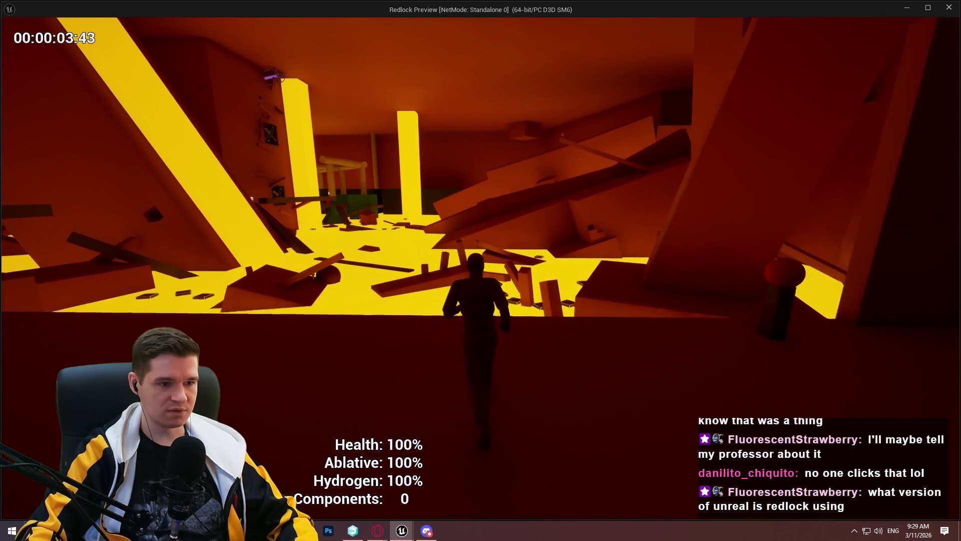
Run past the lava room and starry window, then climb the ridge along the towers.
key(w)
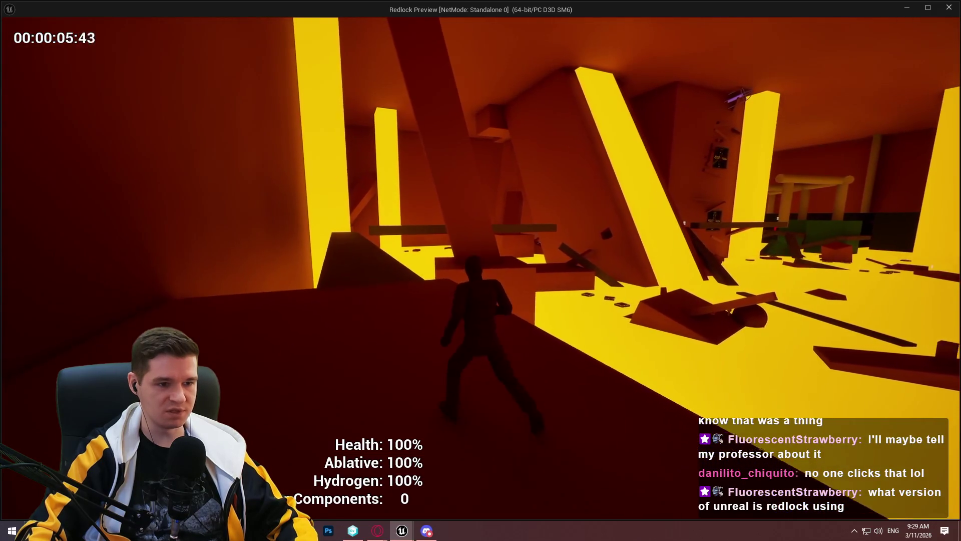
key(w)
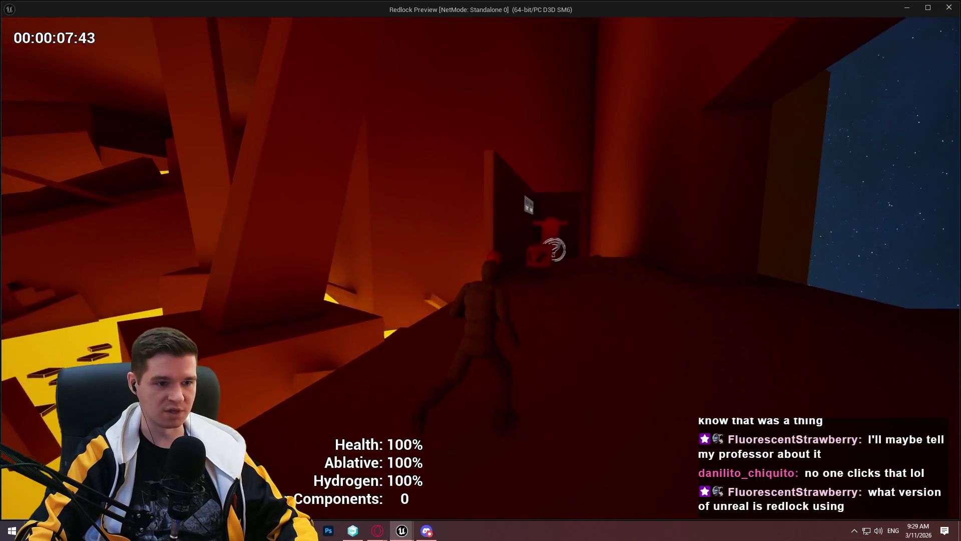
key(w)
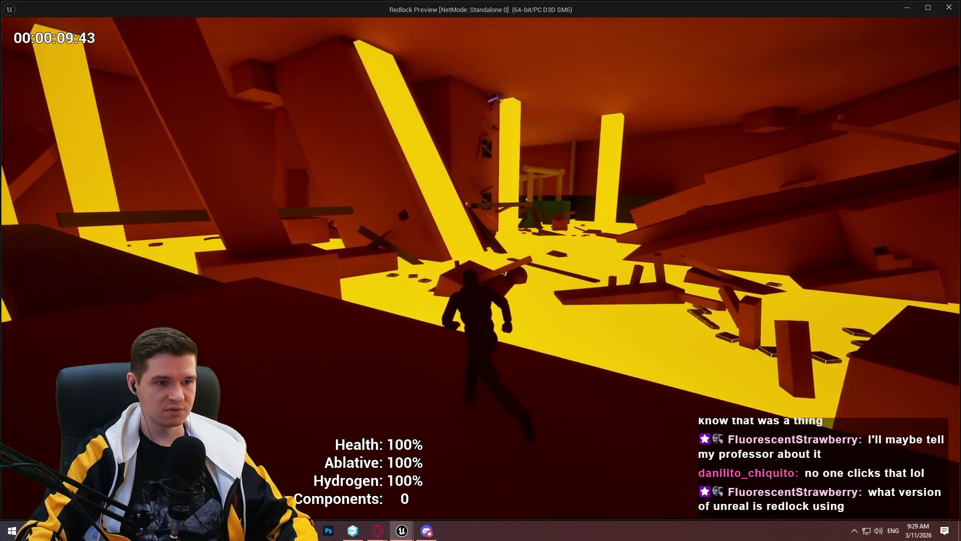
key(w)
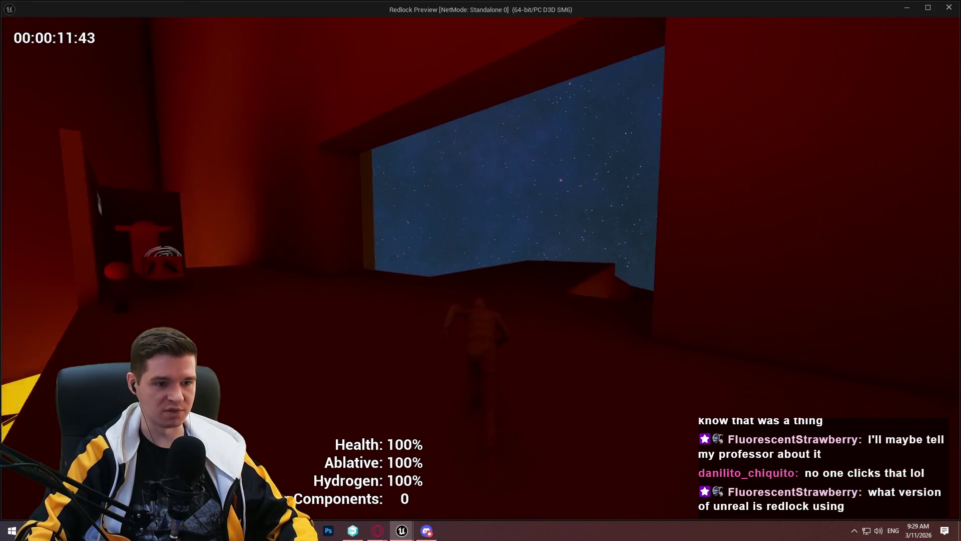
key(w)
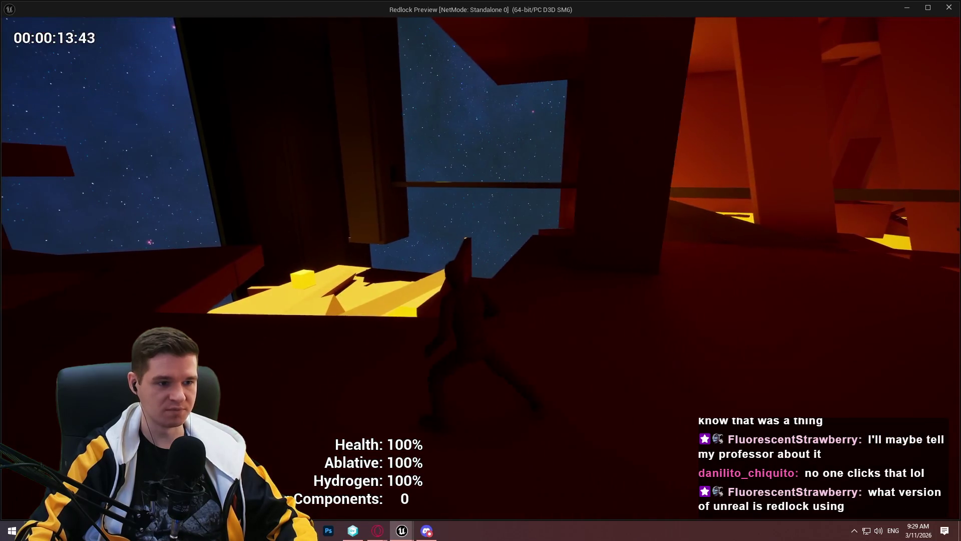
key(w)
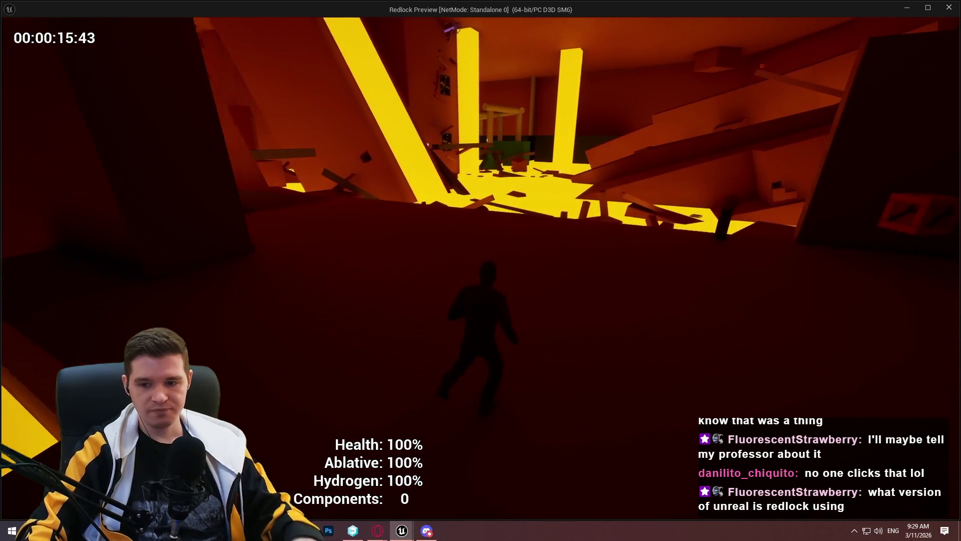
key(w)
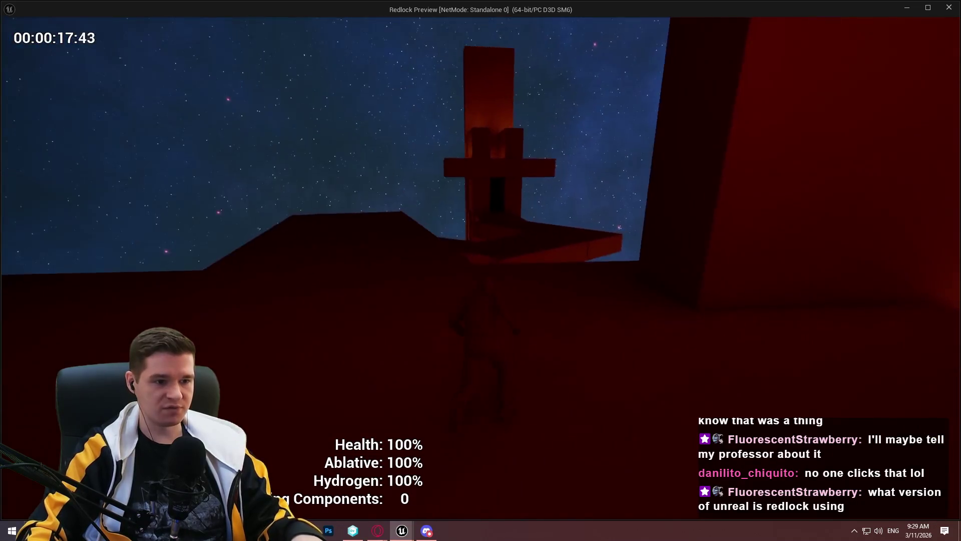
key(w)
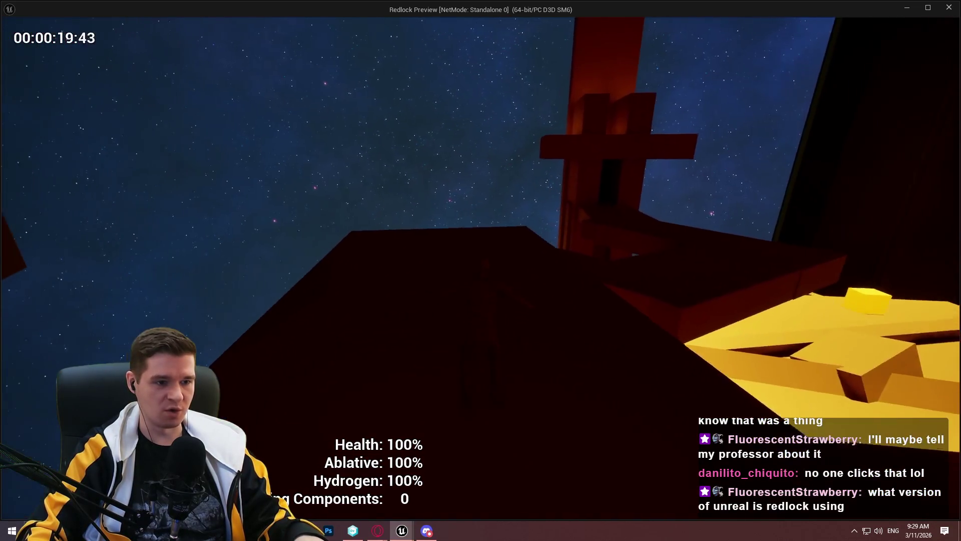
key(w)
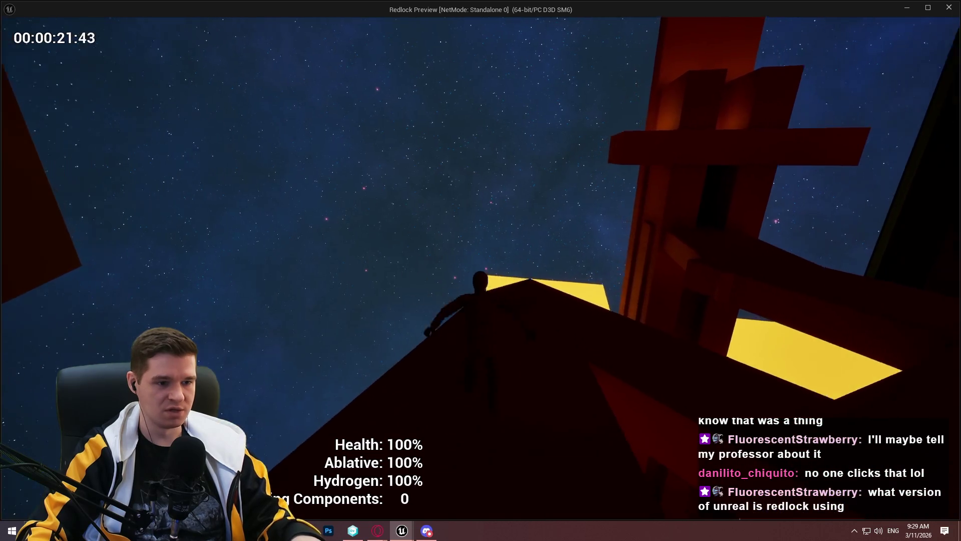
key(w)
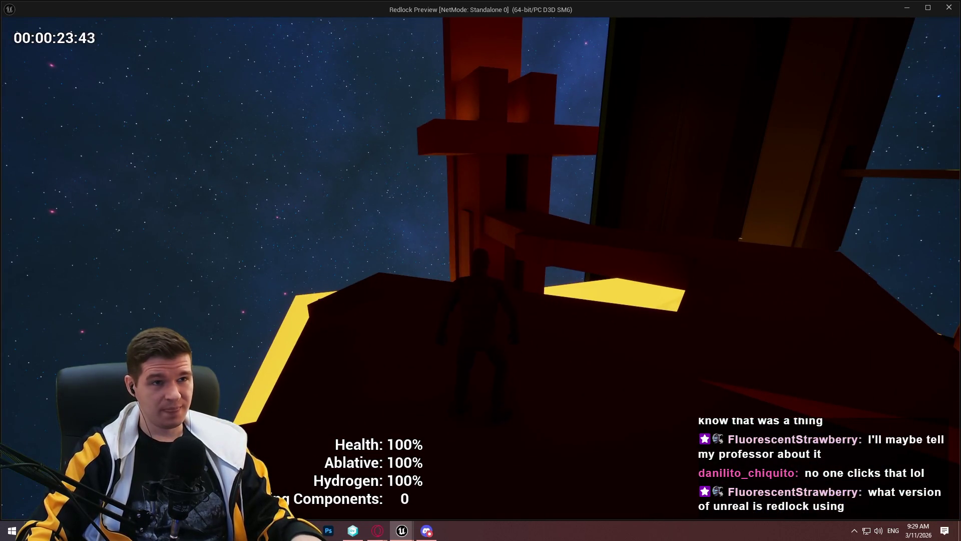
Walk into the lit room, pick up a building component and build the Health Restoration Station.
key(w)
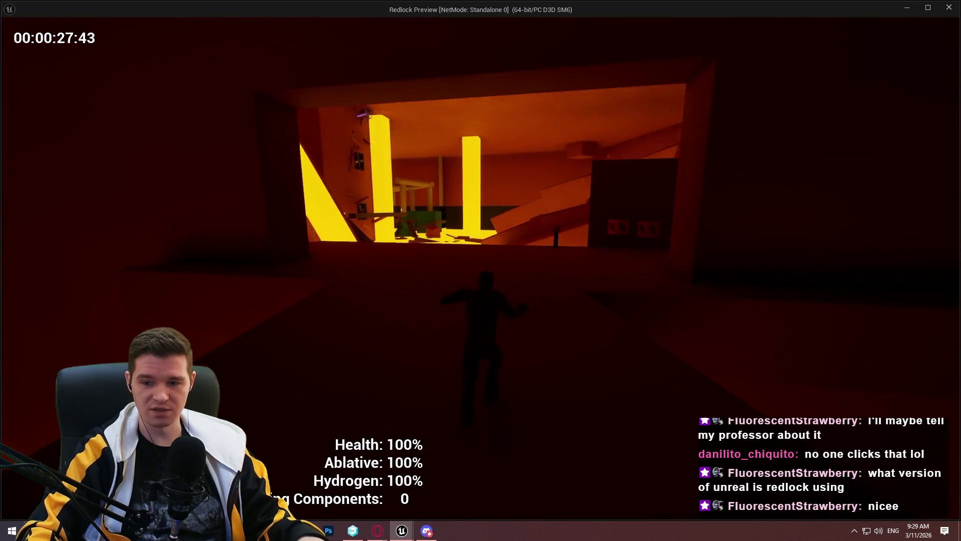
key(w)
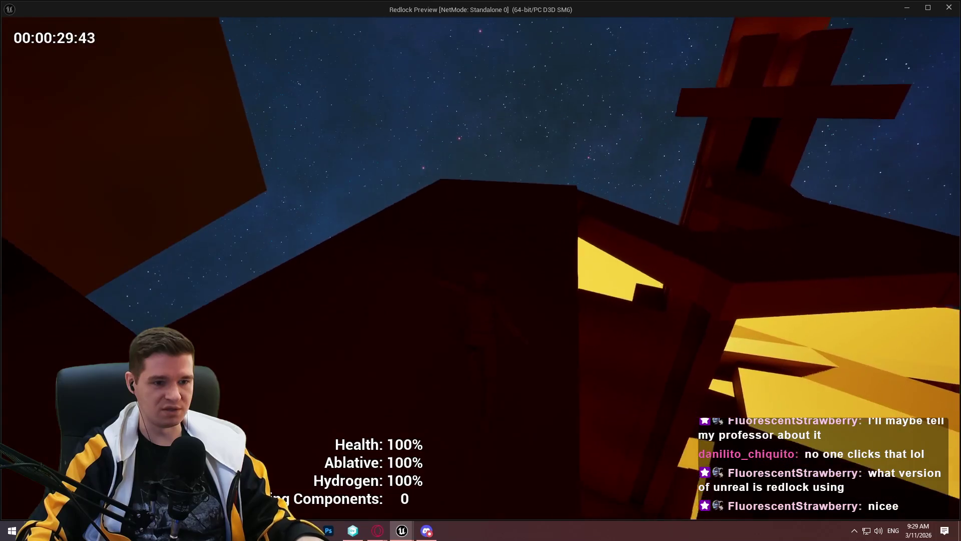
key(w)
key(w)
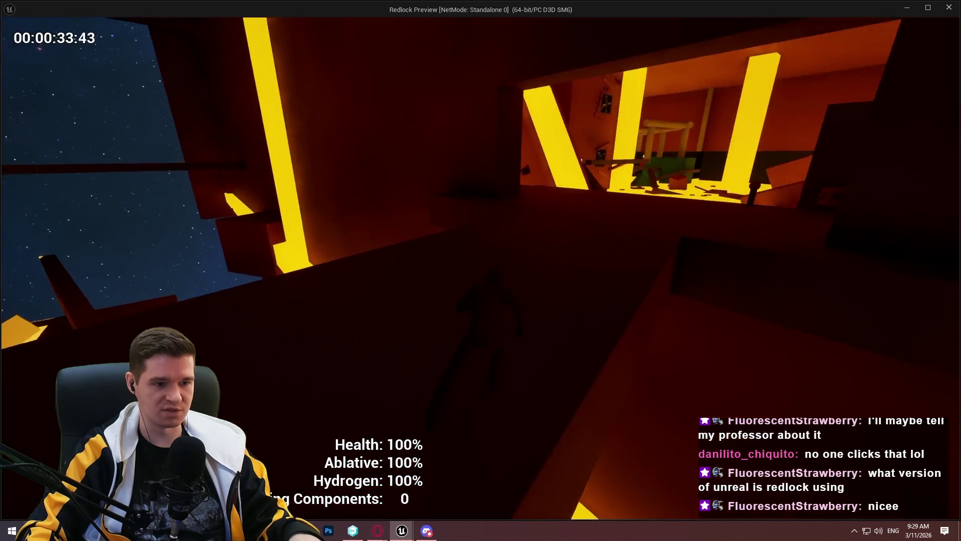
key(w)
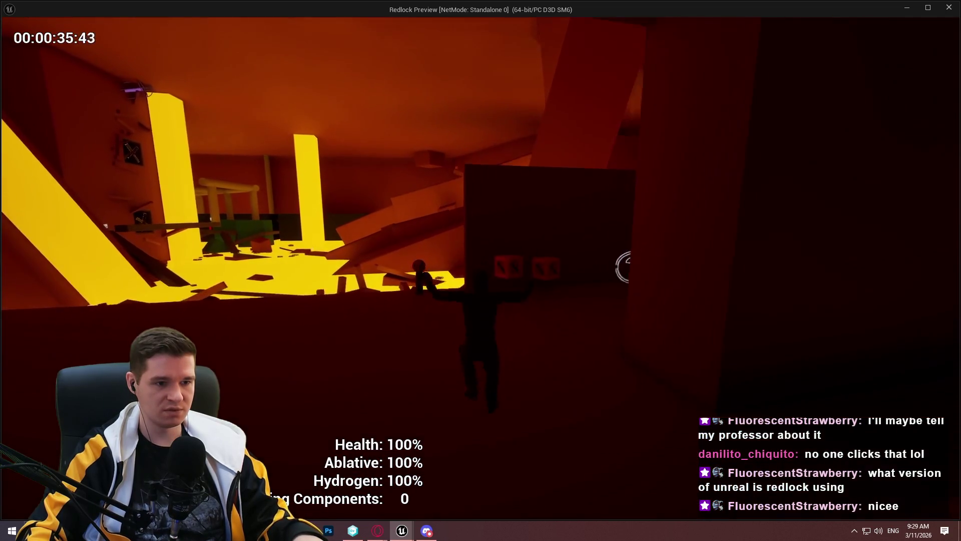
key(w)
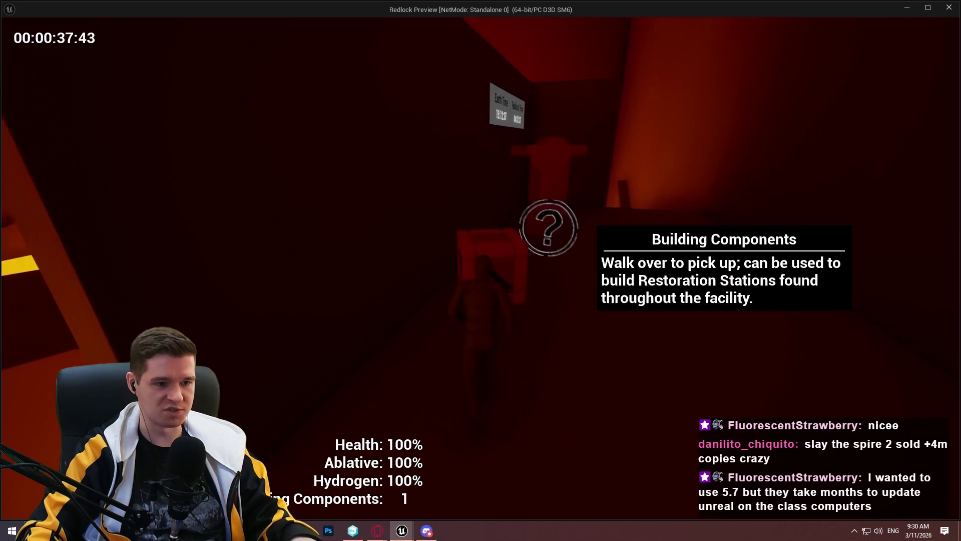
key(w)
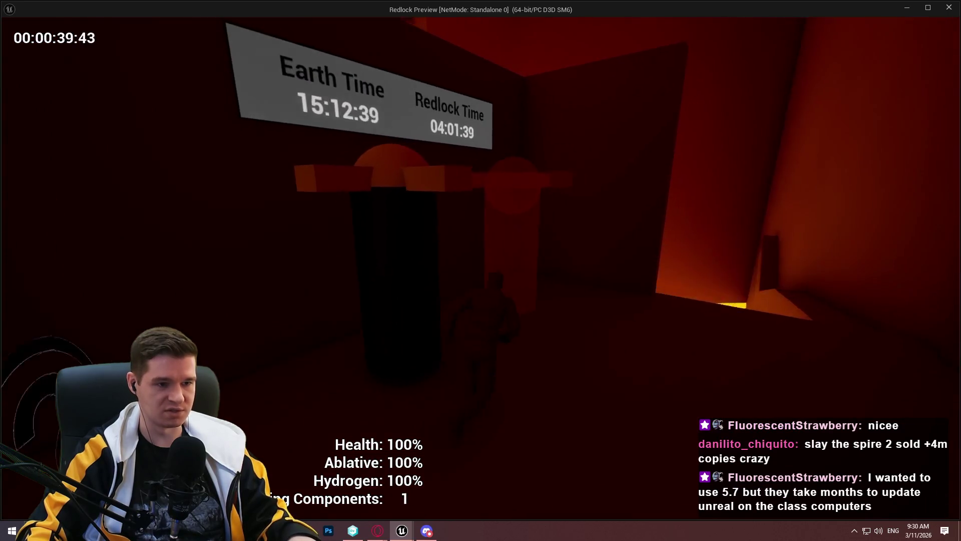
key(e)
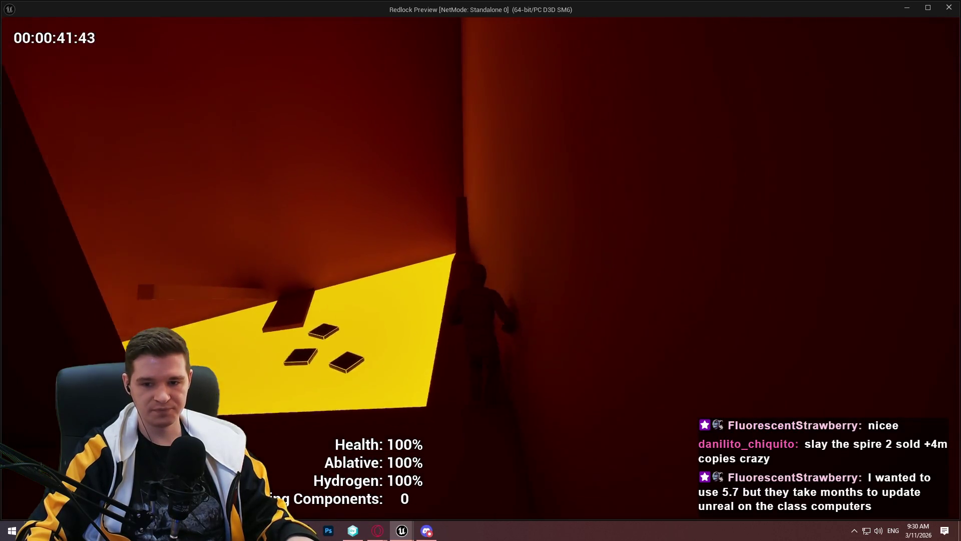
Jump off the ledge and run the respawned character to the red restoration stations.
key(w)
key(w)
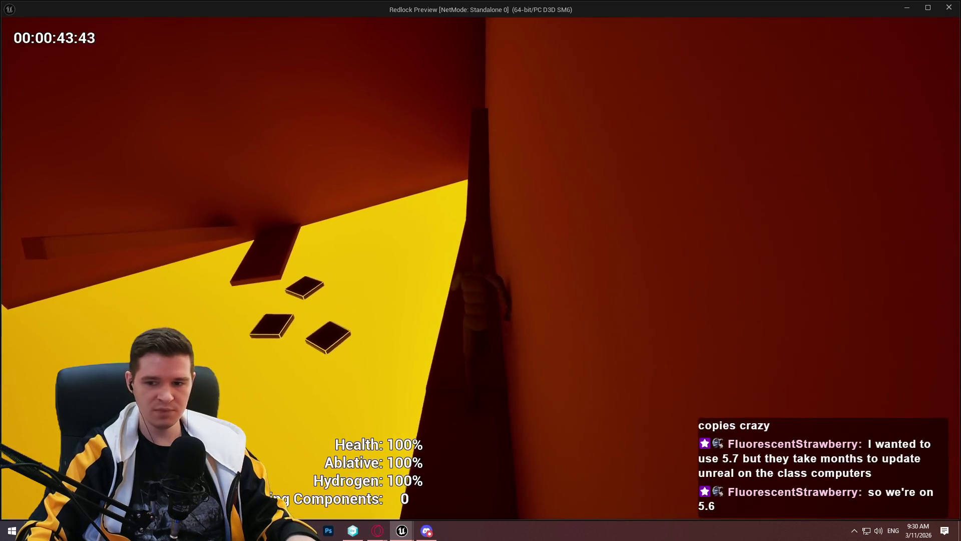
key(w)
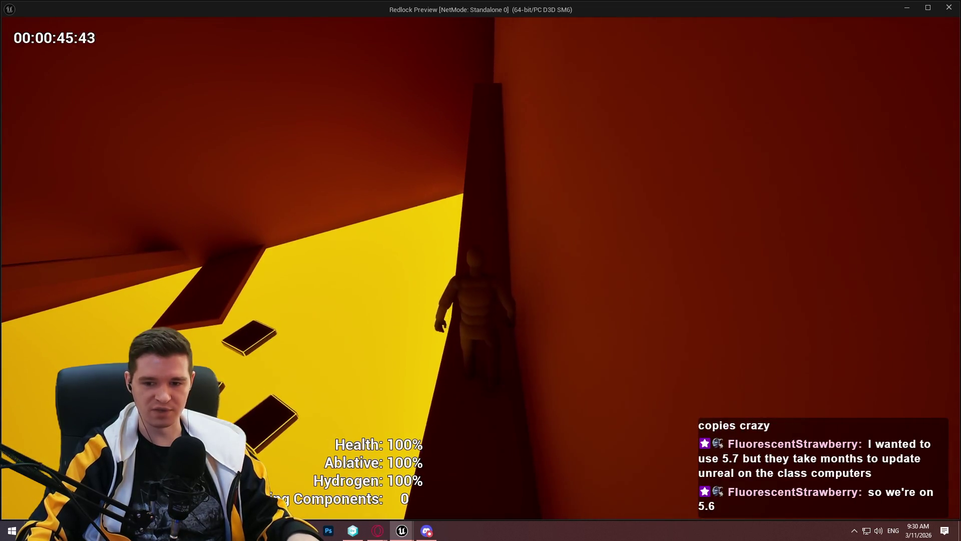
key(space)
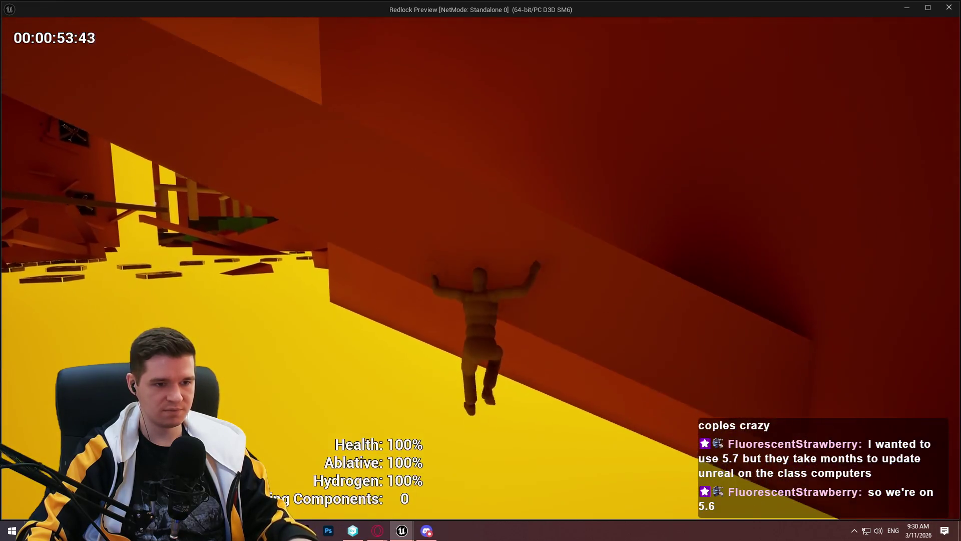
key(w)
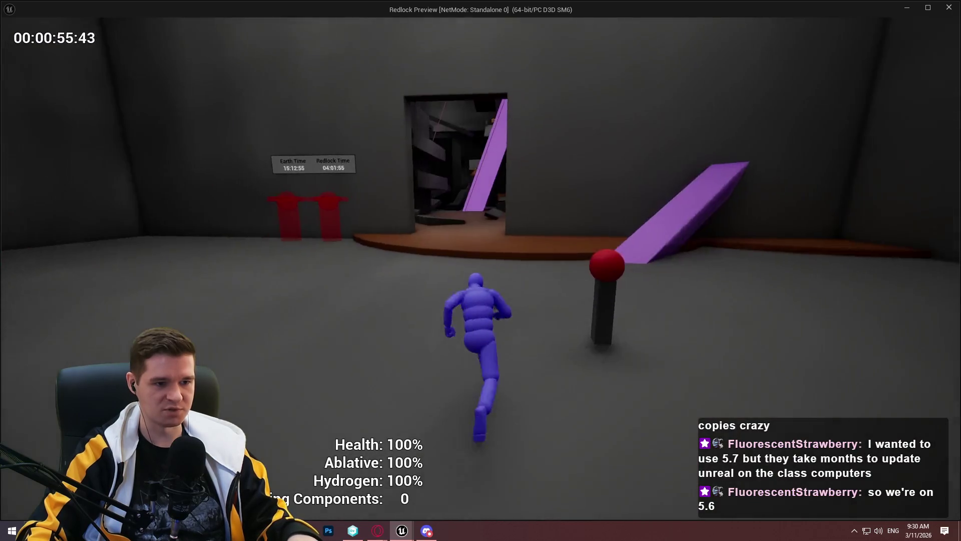
key(w)
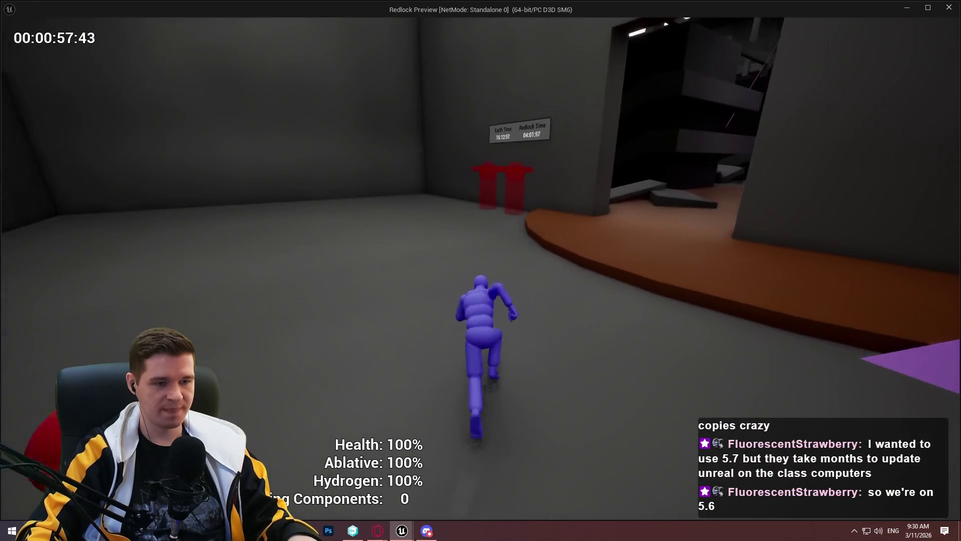
key(w)
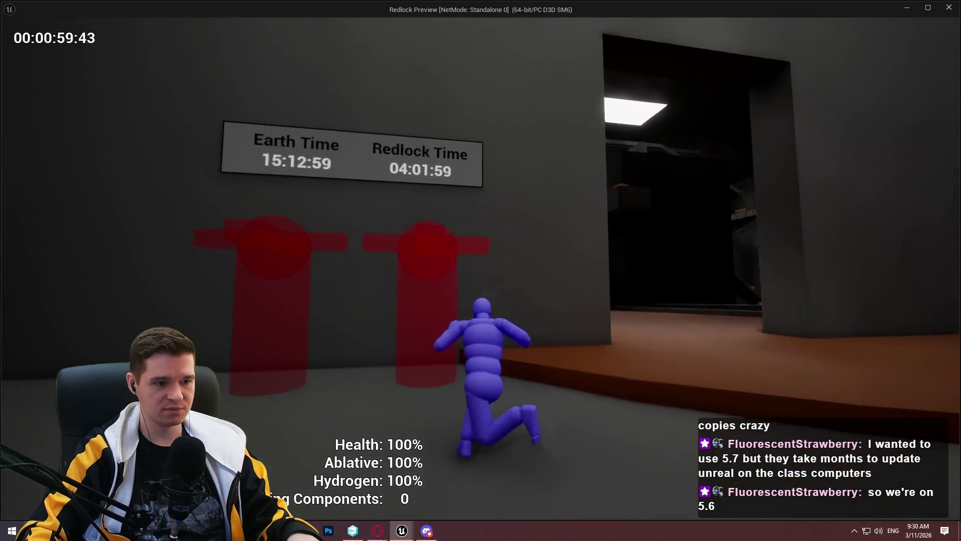
Stop the play session and bring the YouTrack agile board to the front.
key(Escape)
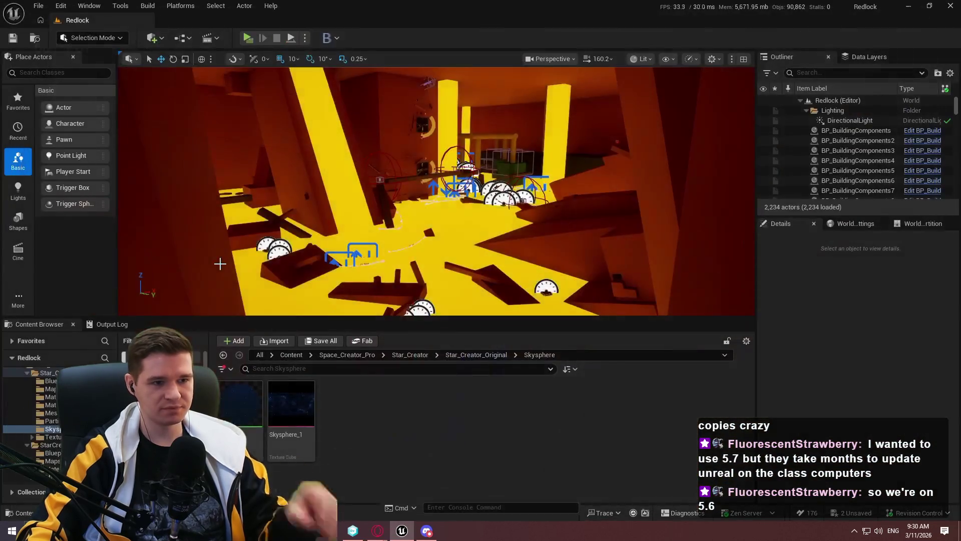
mouse_move(378, 529)
click(443, 492)
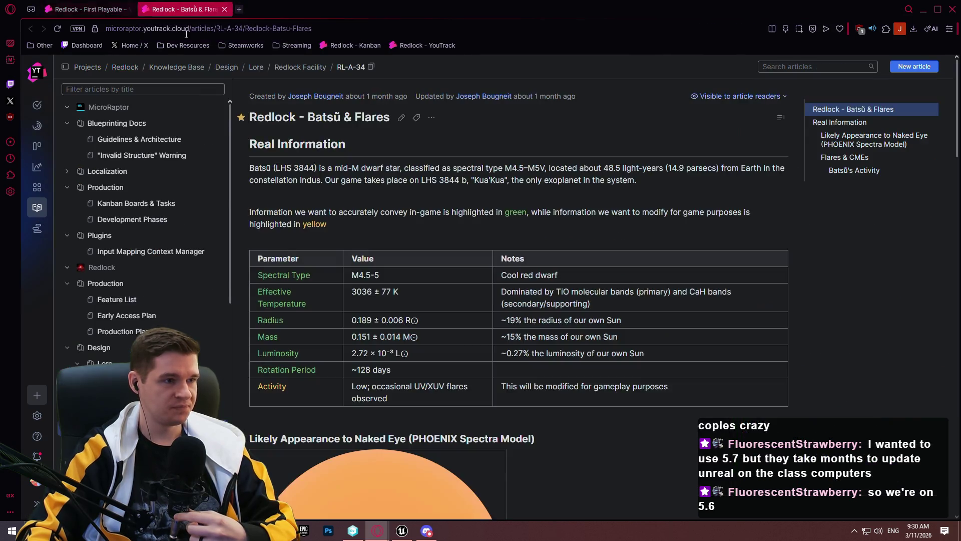
Close the duplicate YouTrack tab and open the Solar Flares & CMEs (SPES Events) article.
click(224, 11)
scroll(161, 288, down, 4)
click(166, 319)
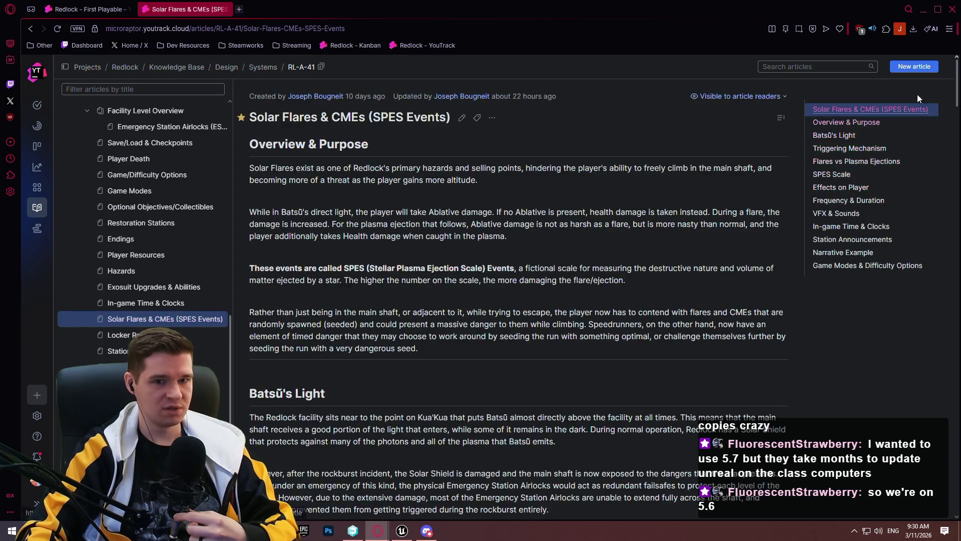
mouse_move(958, 67)
mouse_down()
mouse_move(950, 221)
mouse_move(927, 371)
mouse_move(931, 431)
mouse_move(883, 199)
mouse_move(890, 74)
mouse_up()
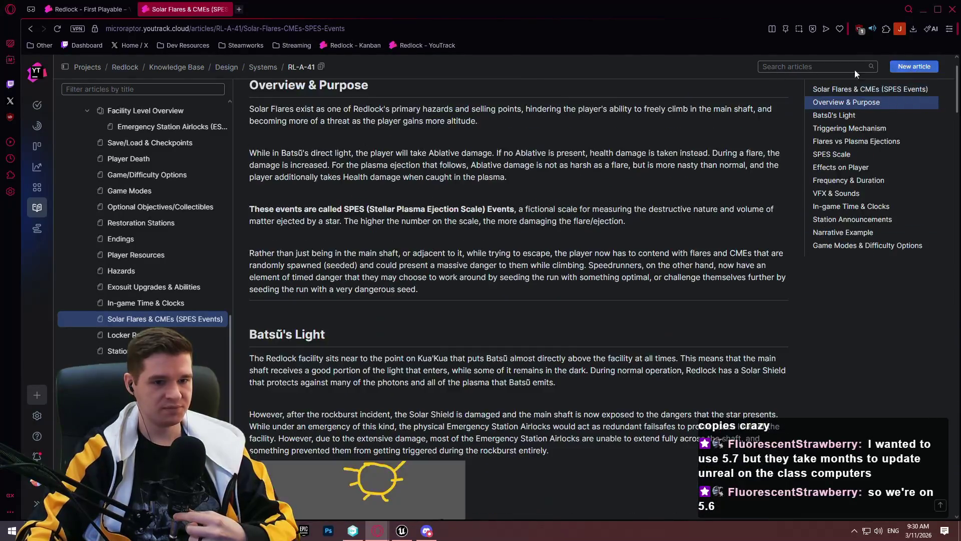
Close the article and move card RL-16 Star Creator from In Progress to Finished.
click(224, 9)
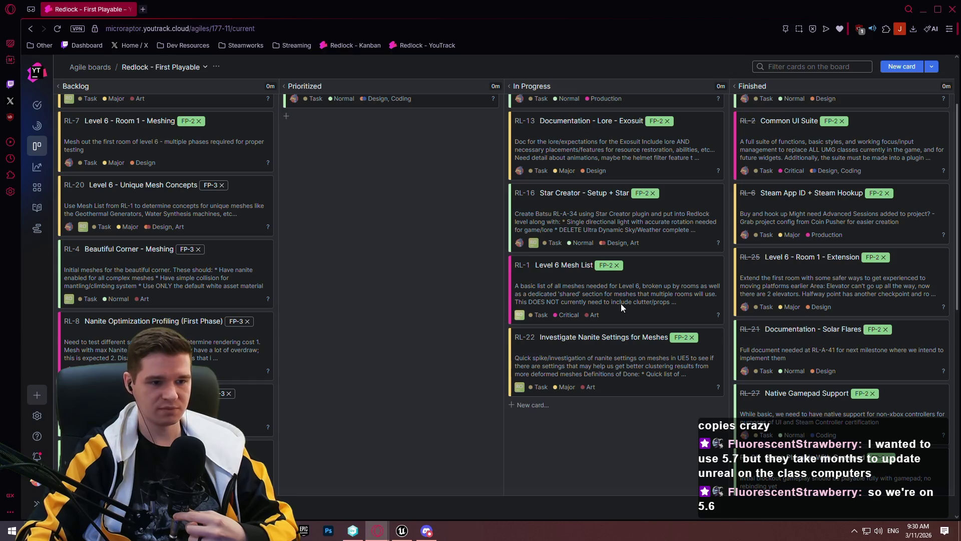
mouse_move(600, 195)
mouse_down()
mouse_move(751, 386)
mouse_move(751, 331)
mouse_up()
click(402, 531)
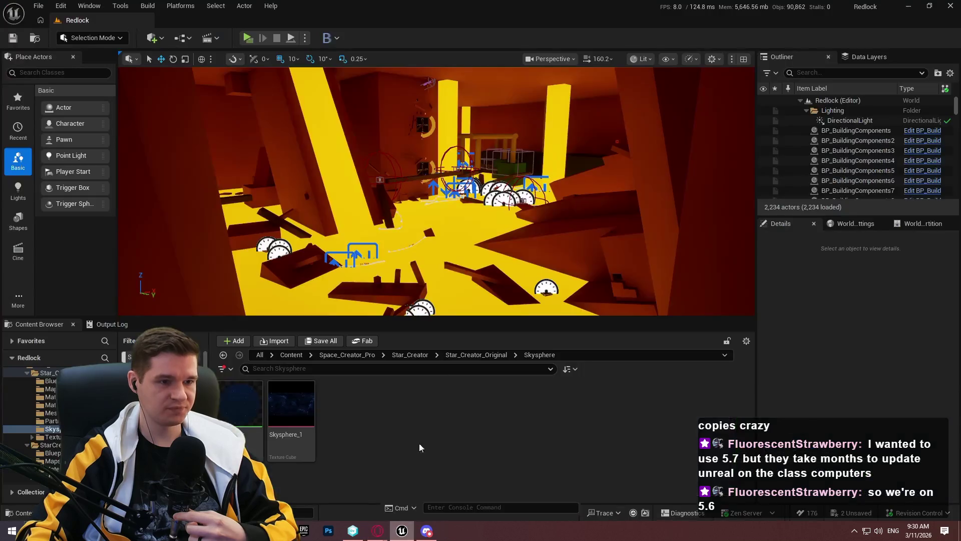
Close the Redlock editor without saving MI_Cube_01 and M_Floor_01, then switch to Unity DevOps Version Control.
click(954, 7)
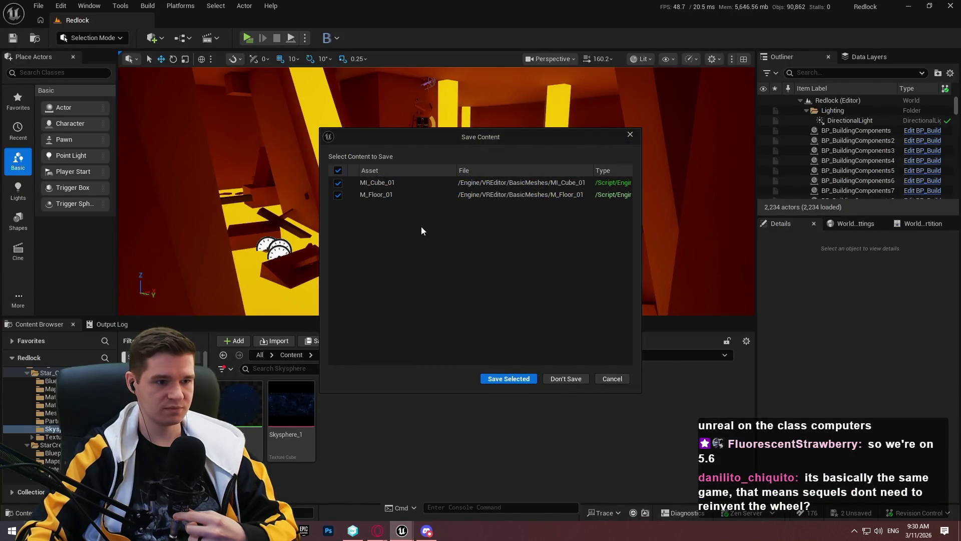
click(338, 194)
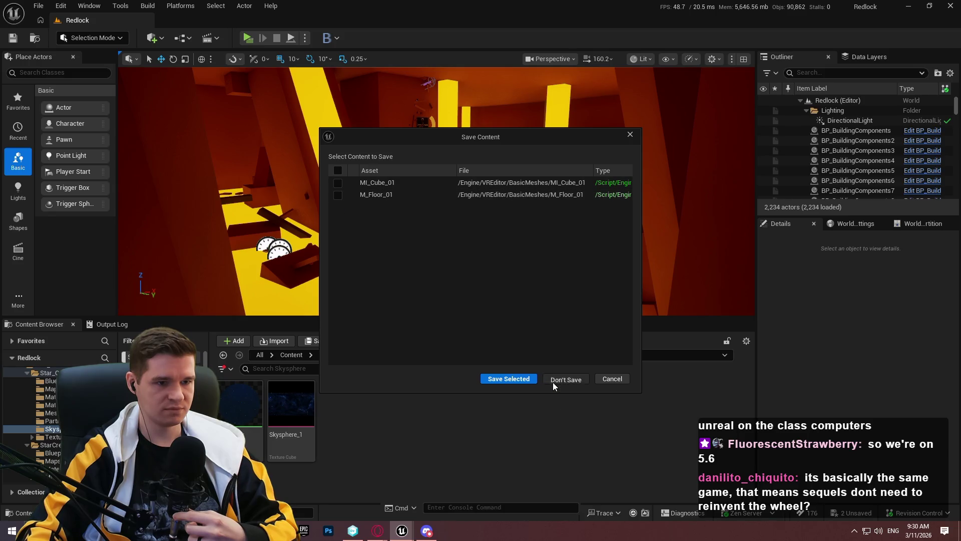
click(552, 382)
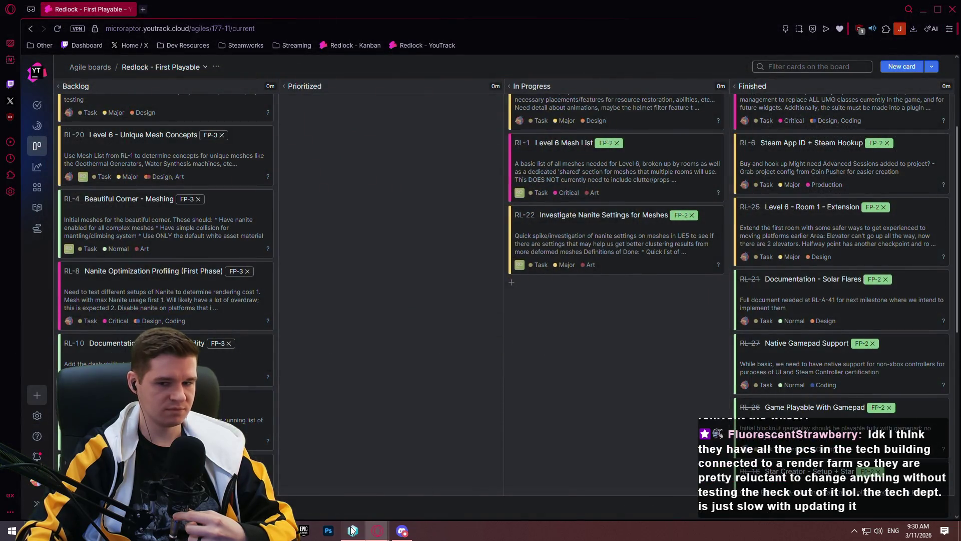
click(352, 529)
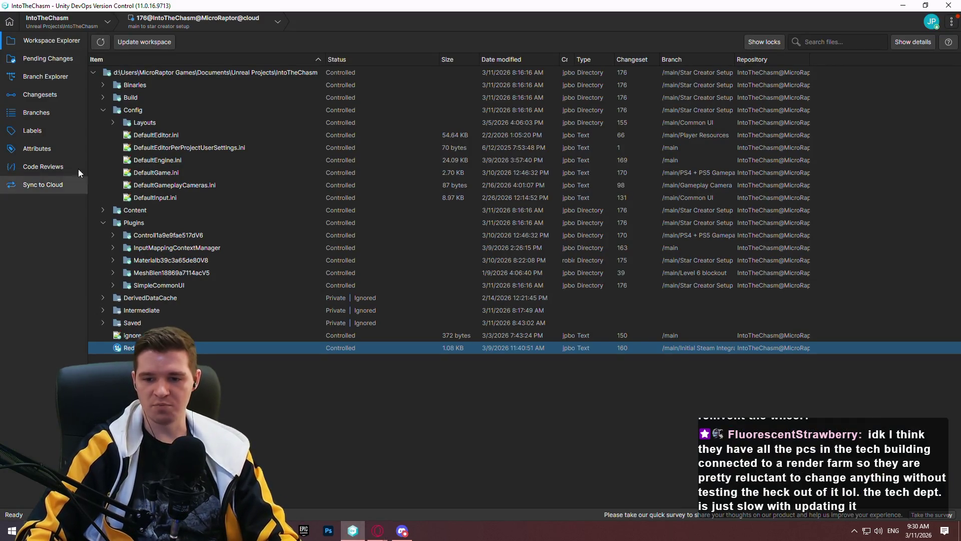
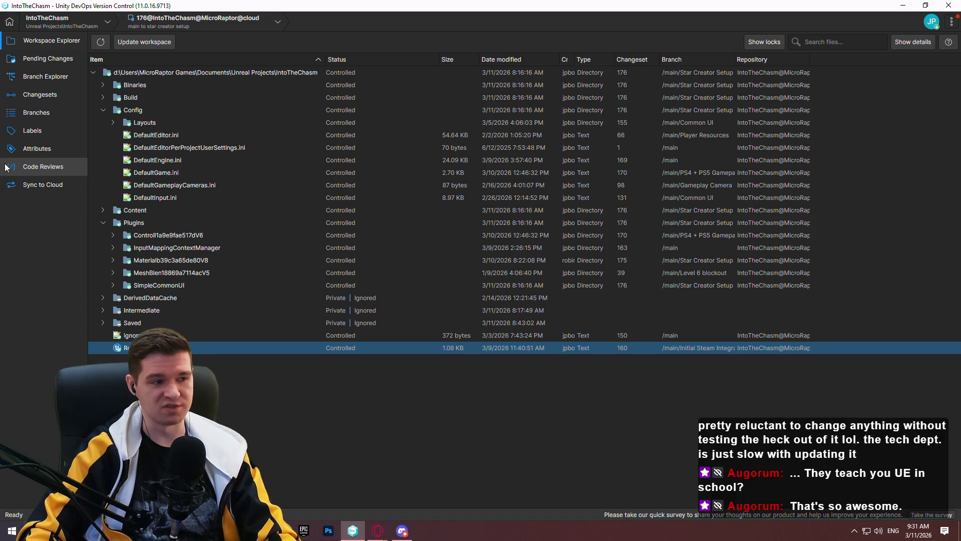
Check in the pending Redlock changes as changeset 177, commenting on the added star and light update.
click(46, 60)
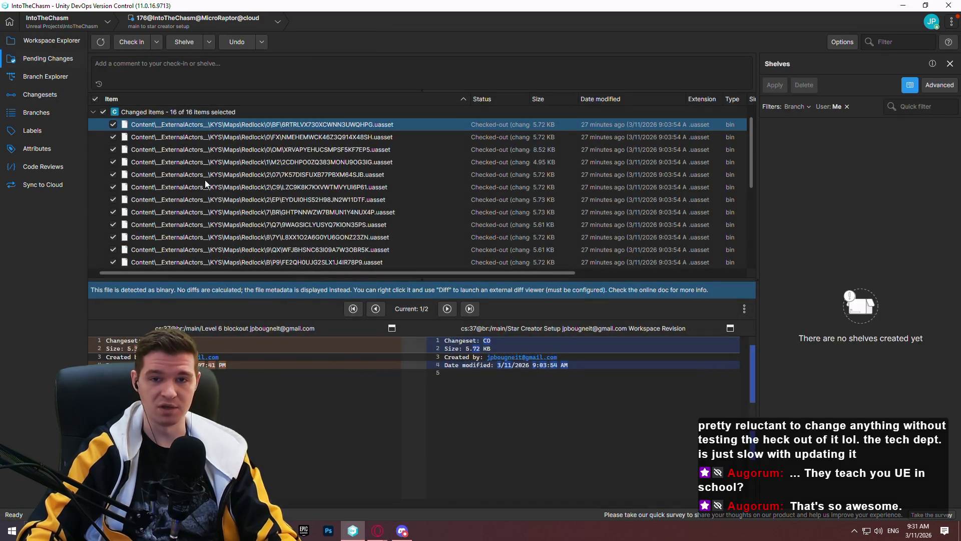
drag(438, 277, 431, 432)
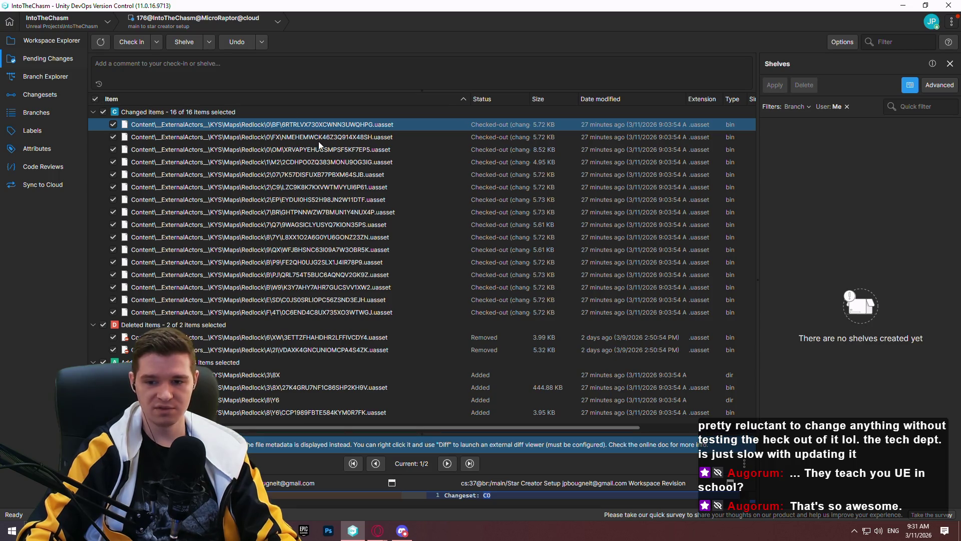
click(279, 62)
text(Added Star)
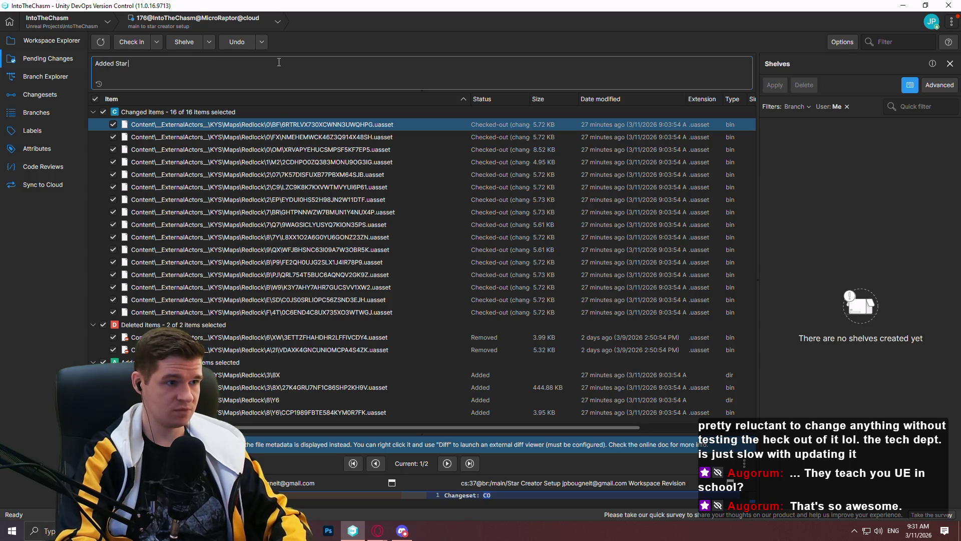
text(Creat)
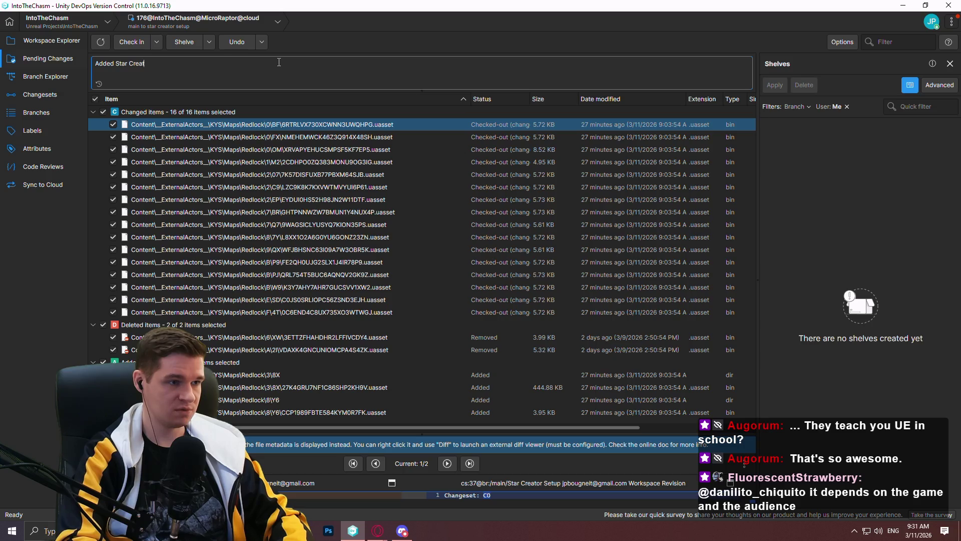
key(BackSpace)
text(star)
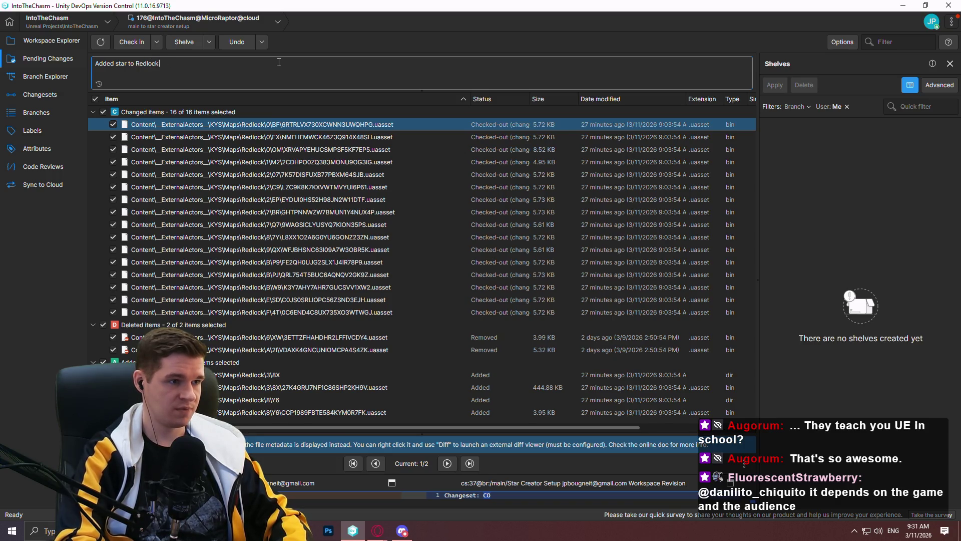
text(d updated directional light to be accurate to lore)
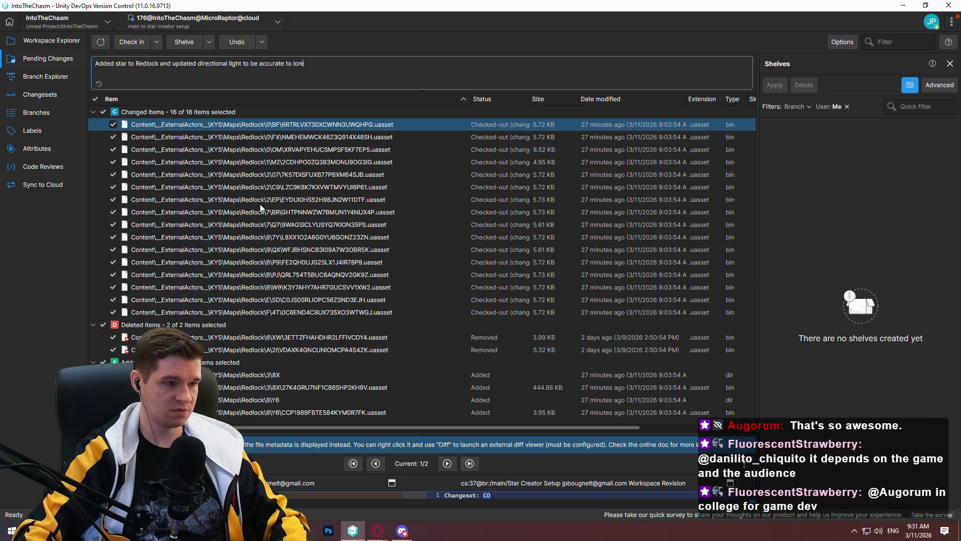
click(128, 43)
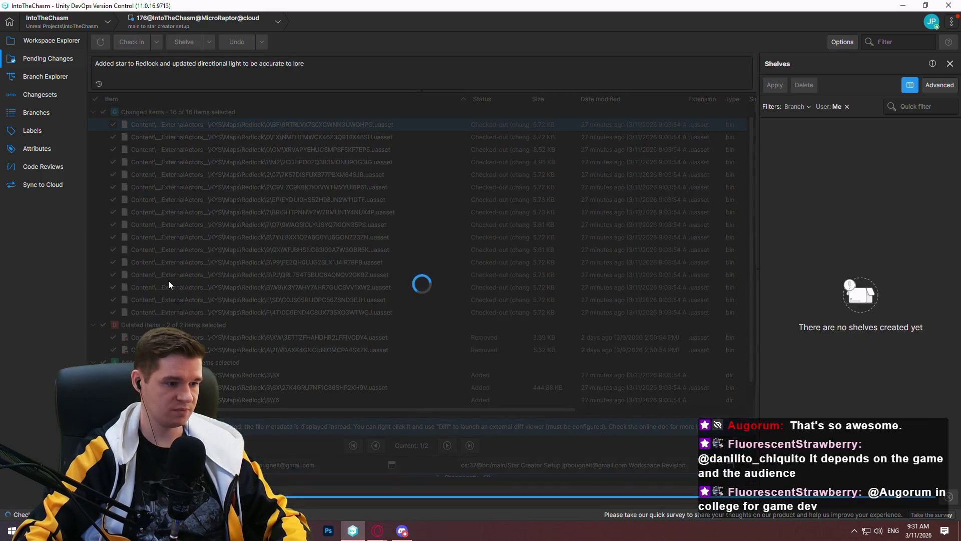
click(49, 76)
Merge changeset 177 into /main with the comment 'Star creator to main', then return to the workspace.
right_click(689, 156)
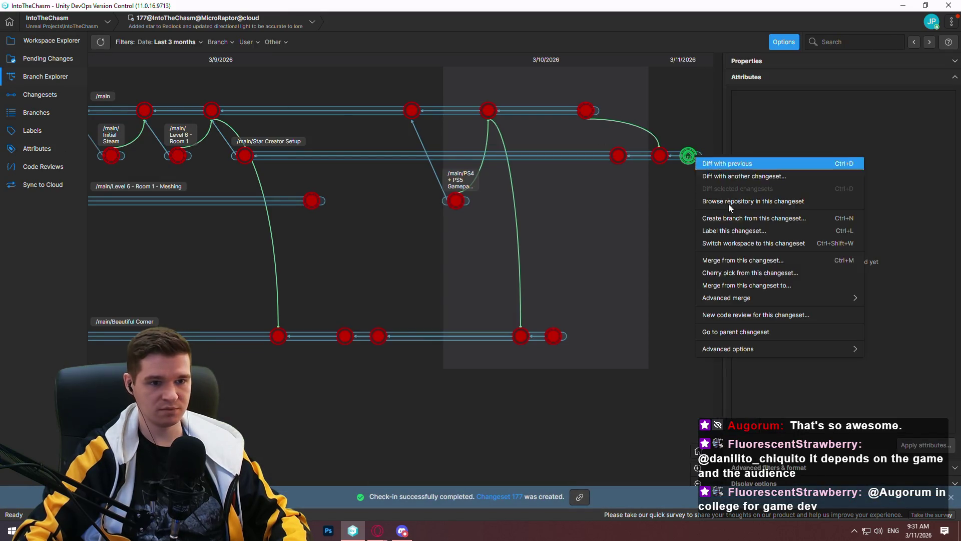
click(769, 234)
double_click(344, 218)
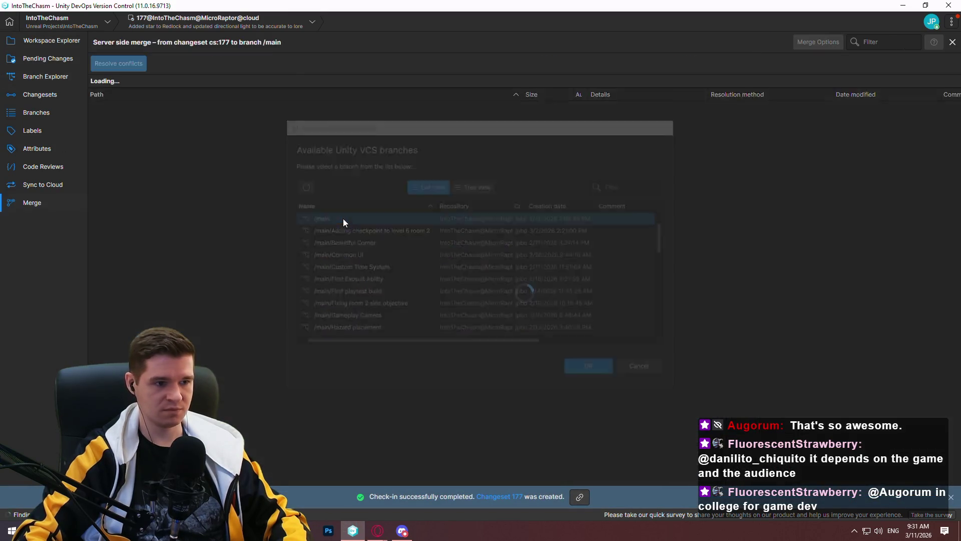
click(126, 68)
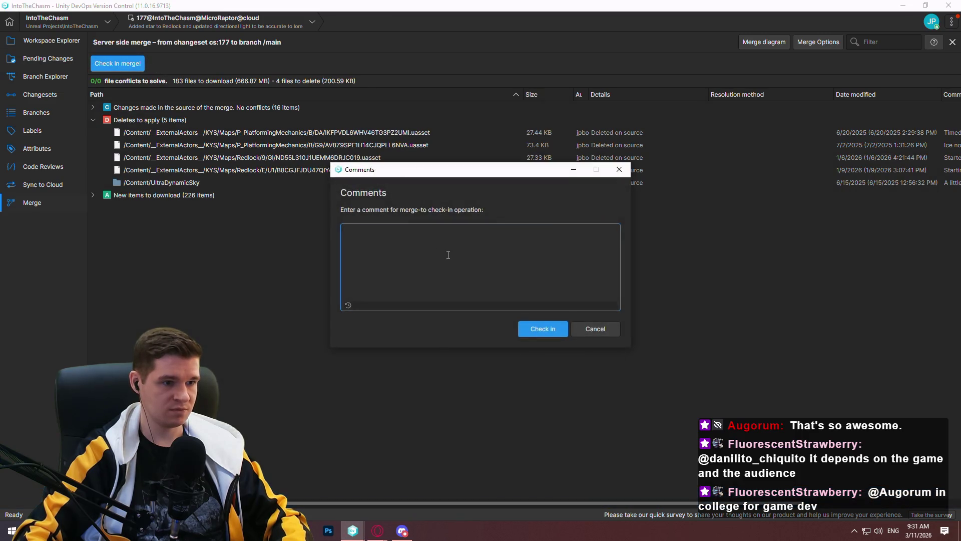
text(Star creator to main)
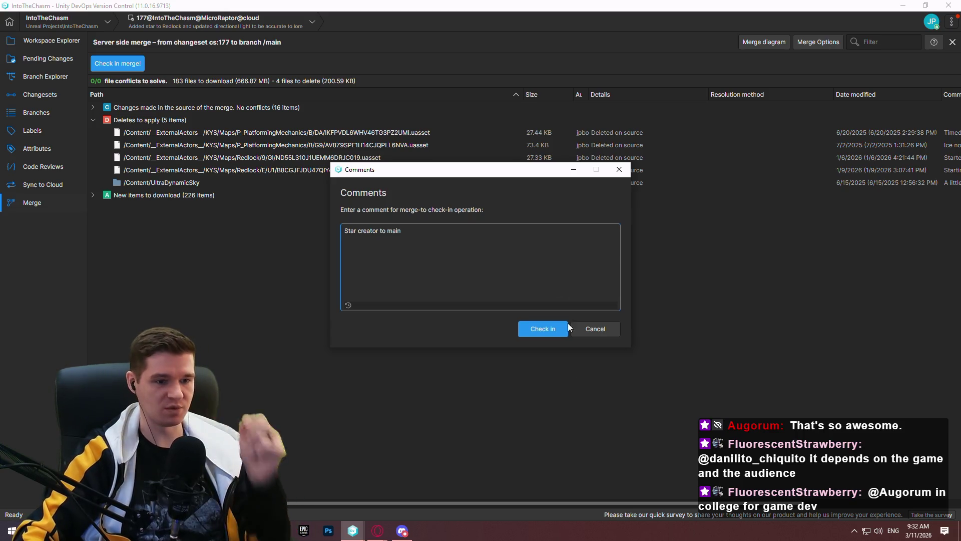
click(597, 326)
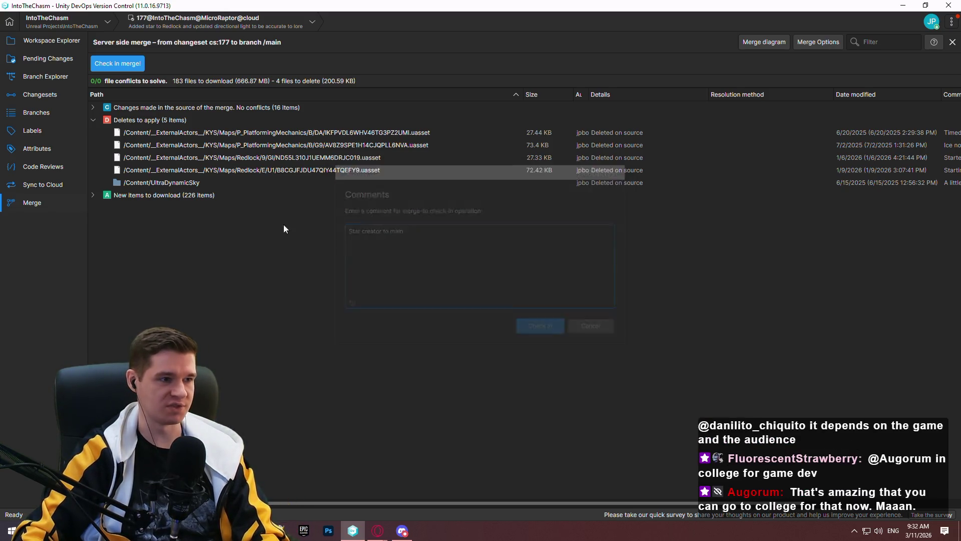
click(46, 75)
click(52, 41)
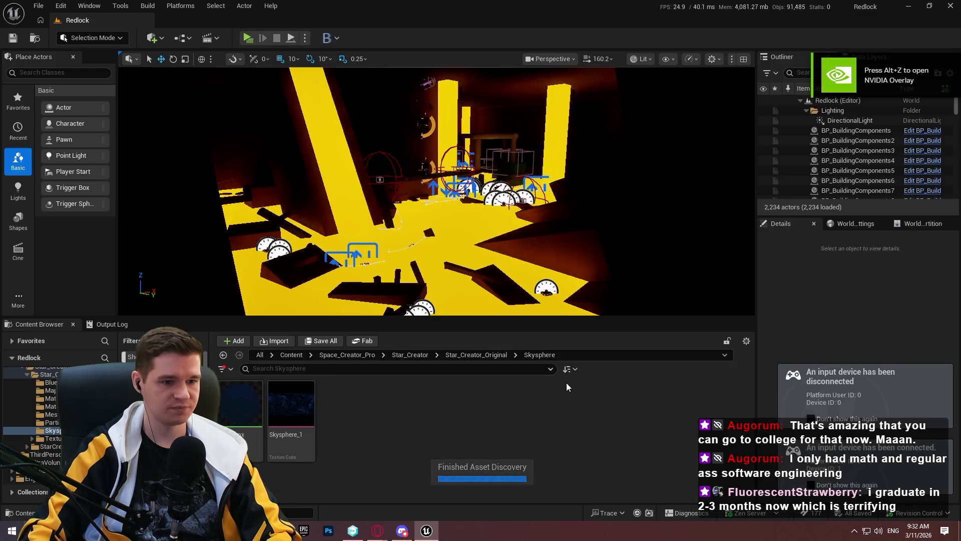
Force-delete the Maps folder with its example maps from Star_Creator_Original.
click(477, 354)
mouse_move(464, 318)
mouse_down()
mouse_move(464, 133)
mouse_move(463, 254)
mouse_up()
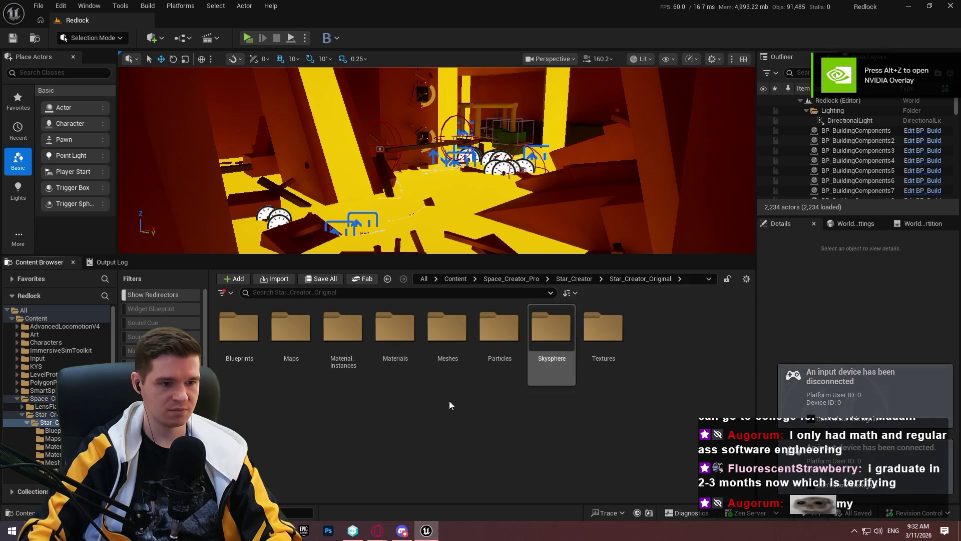
click(299, 370)
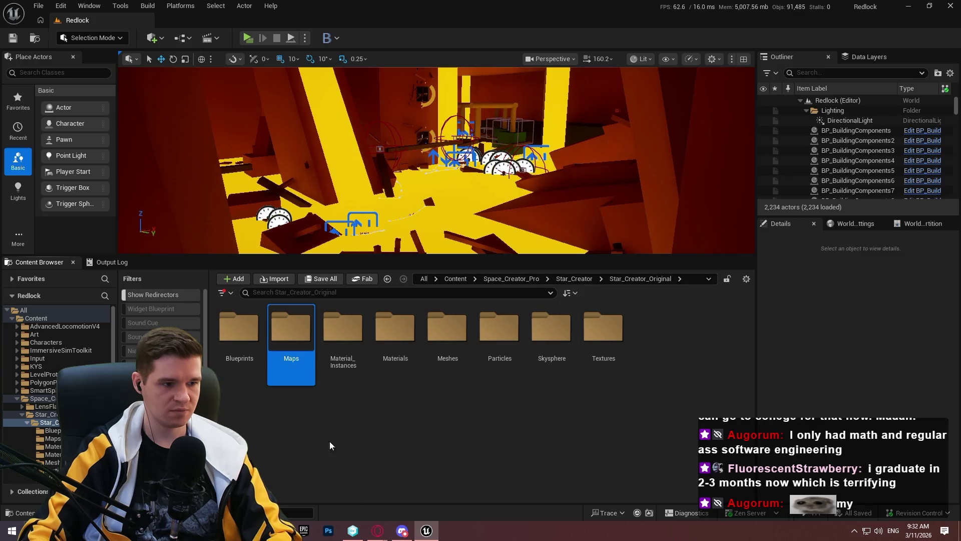
key(Delete)
click(338, 463)
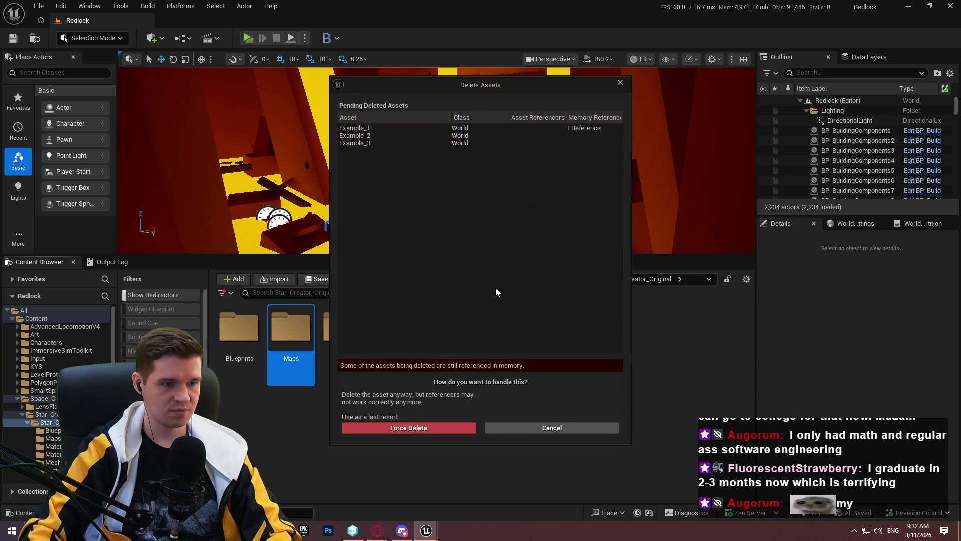
click(409, 429)
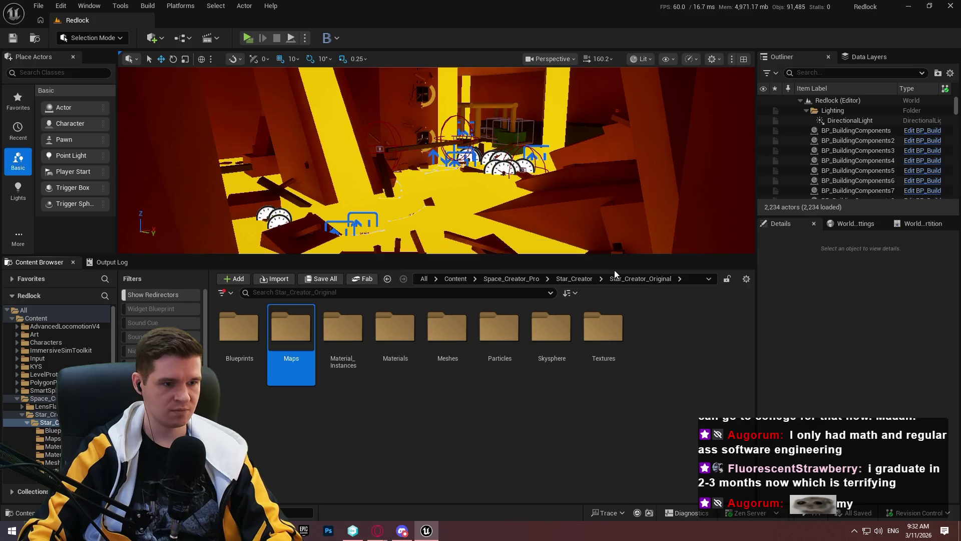
Delete the Maps folder of LV_ star levels from StarCreator_Update_1.
click(581, 279)
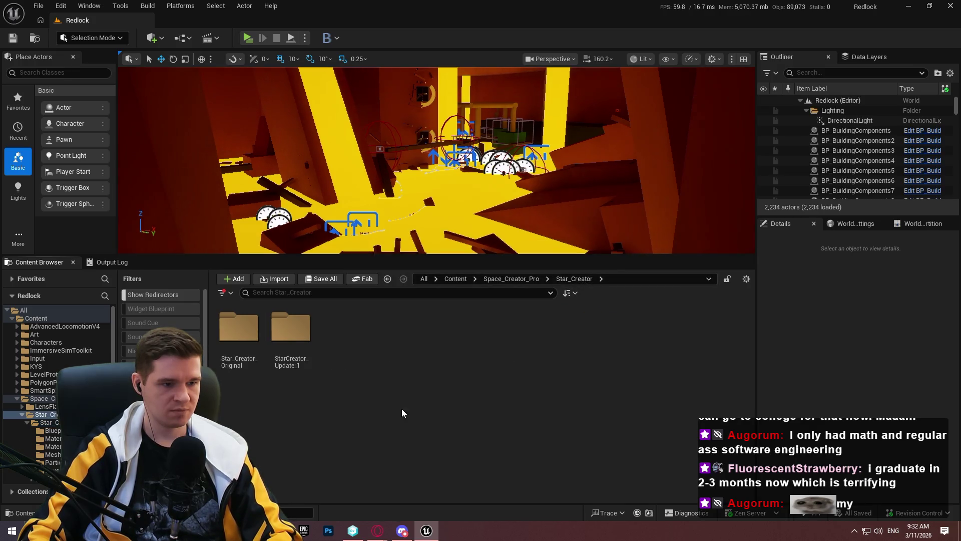
double_click(282, 336)
click(288, 340)
key(Delete)
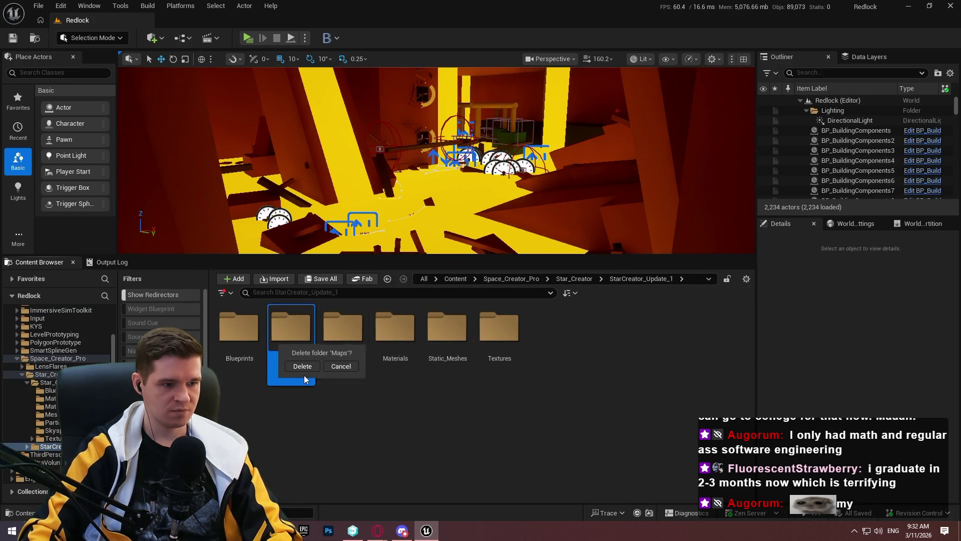
click(302, 366)
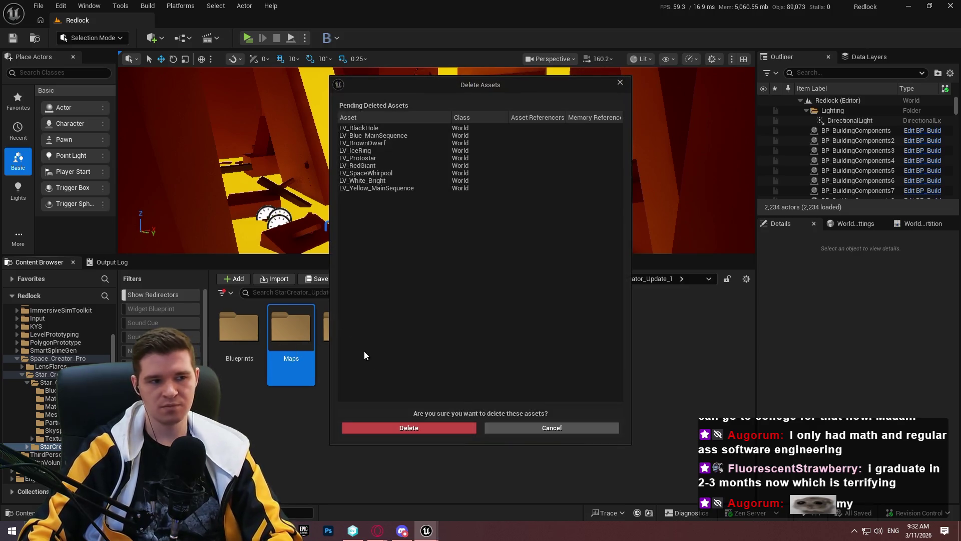
click(405, 428)
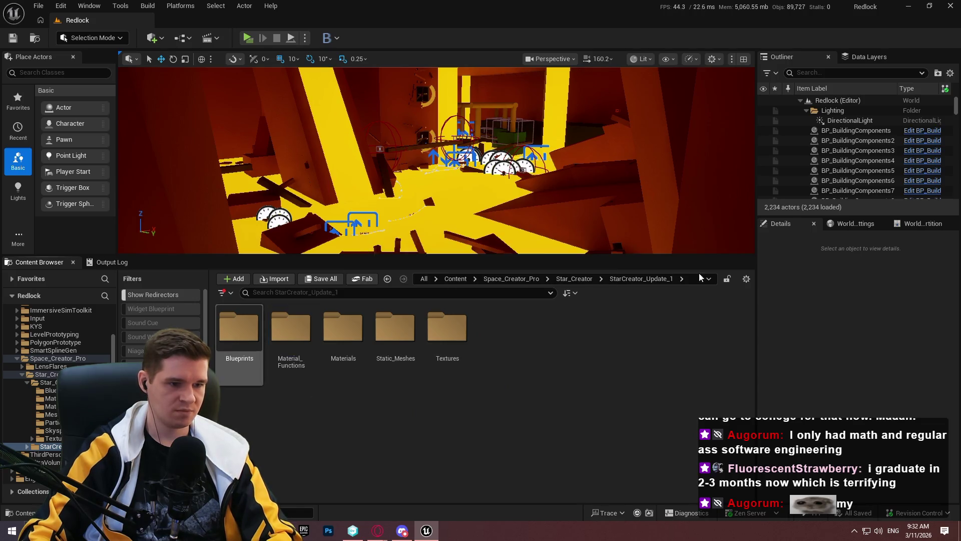
double_click(239, 331)
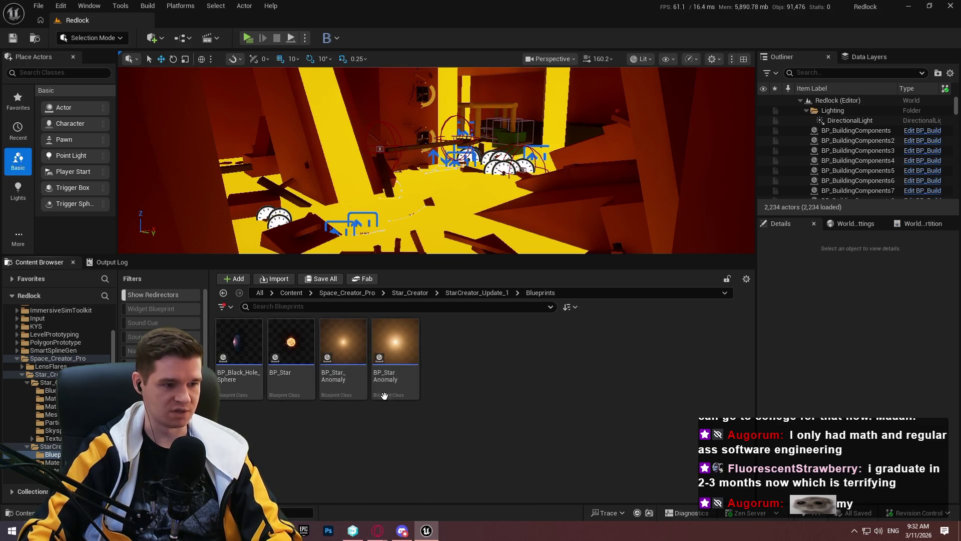
Delete the BP_StarAnomaly, BP_Star_Anomaly and BP_Black_Hole_Sphere blueprints, forcing where needed.
click(392, 383)
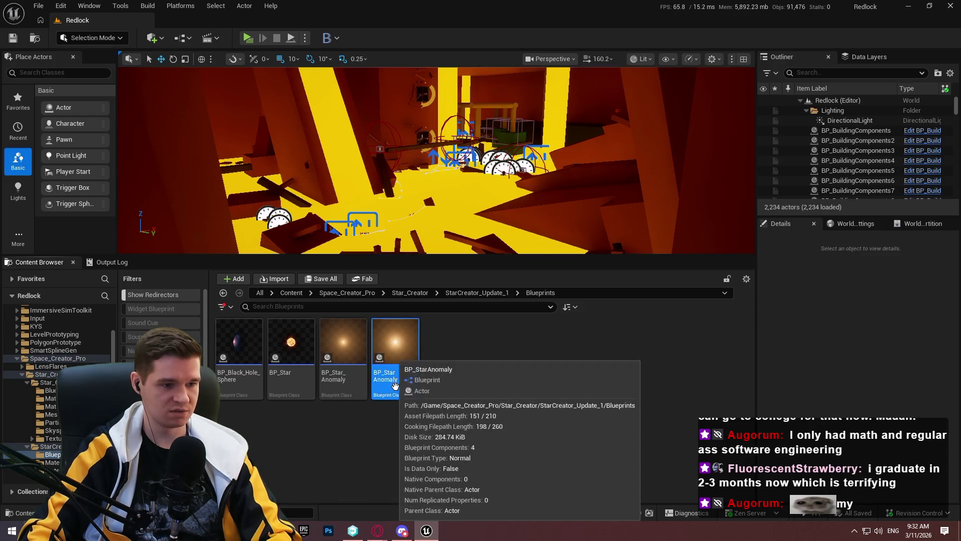
key(Delete)
click(435, 429)
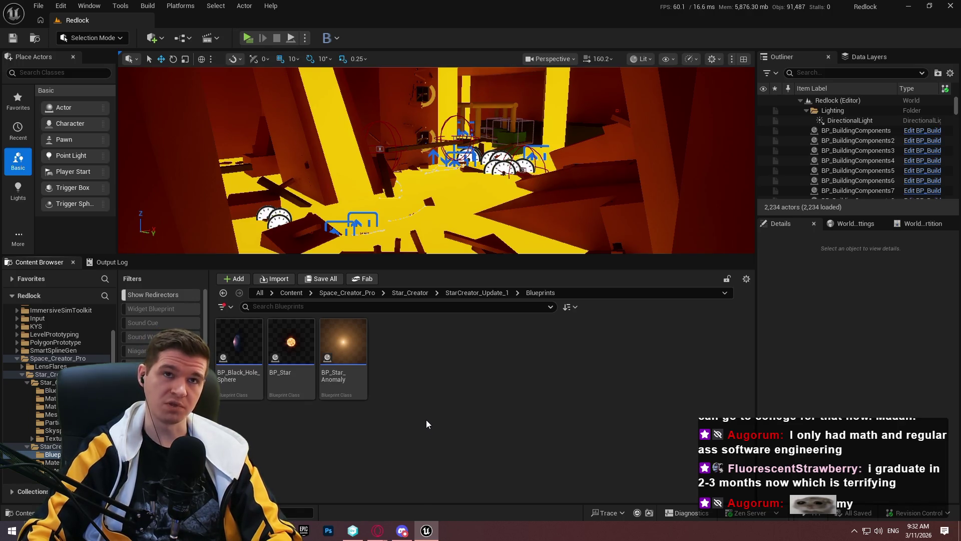
click(344, 350)
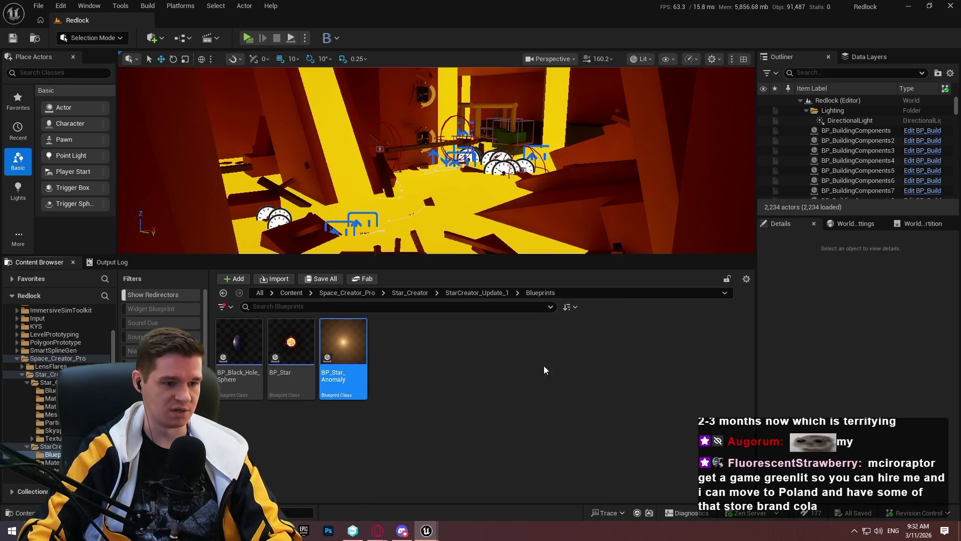
key(Delete)
click(418, 425)
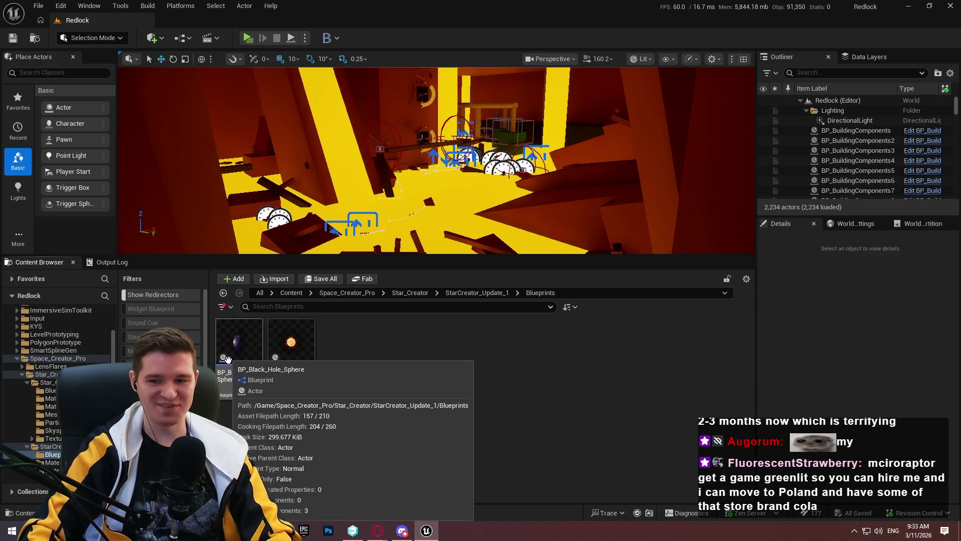
click(247, 377)
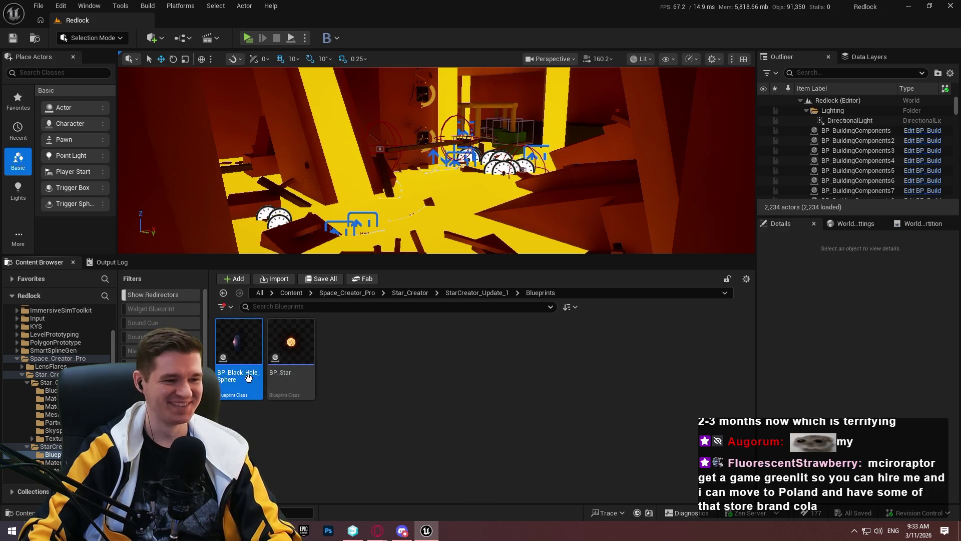
key(Delete)
click(424, 430)
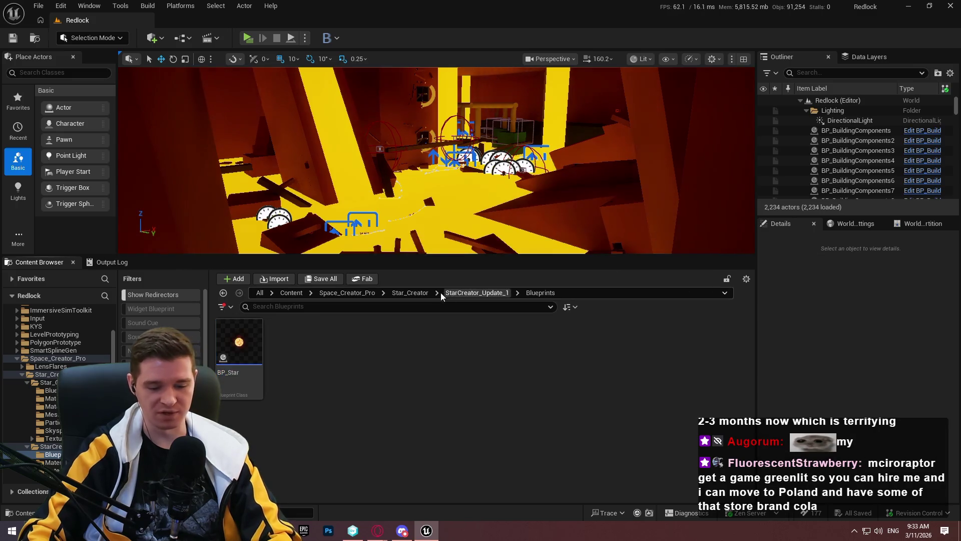
Browse Material_Functions and Blueprints, ending back in StarCreator_Update_1.
click(464, 292)
key(Right)
key(Left)
key(Left)
key(Left)
key(Right)
key(Return)
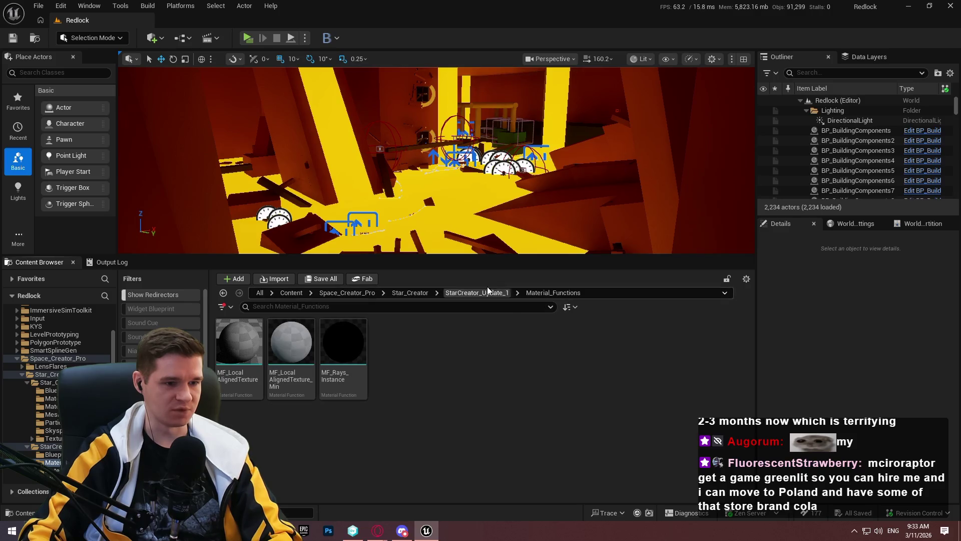
click(488, 293)
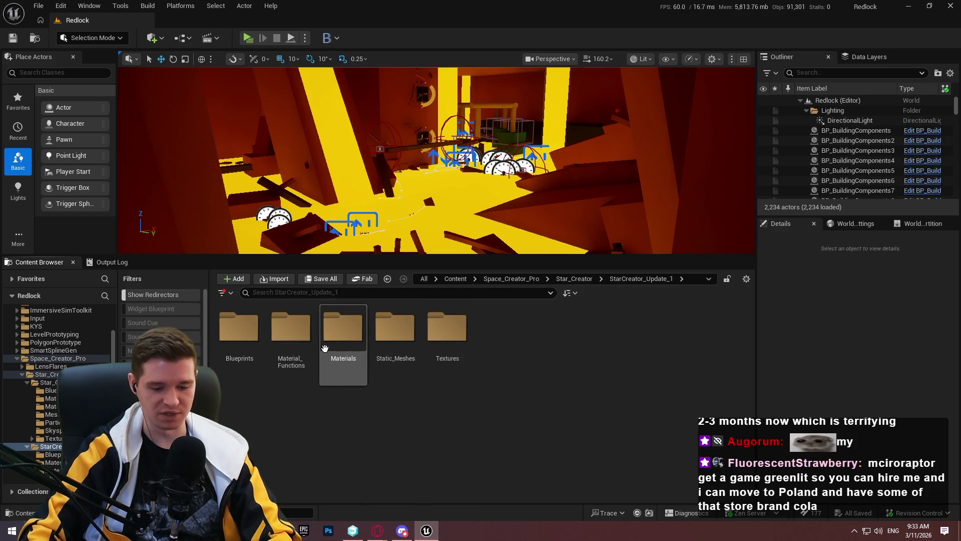
click(575, 279)
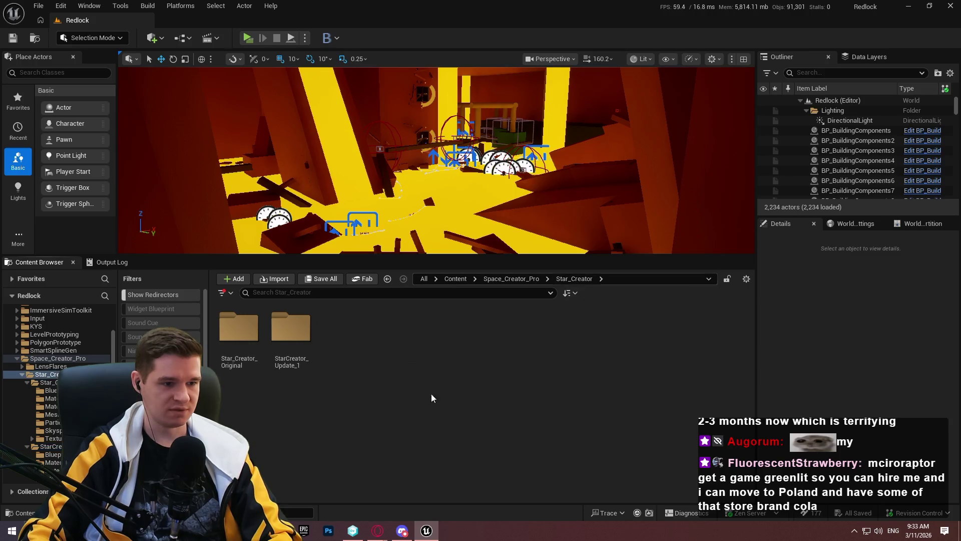
double_click(270, 350)
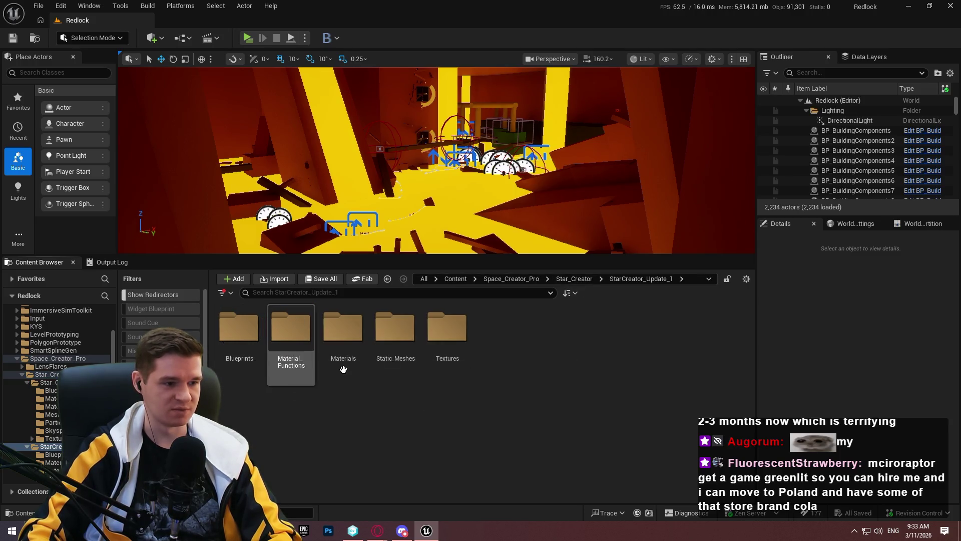
double_click(235, 341)
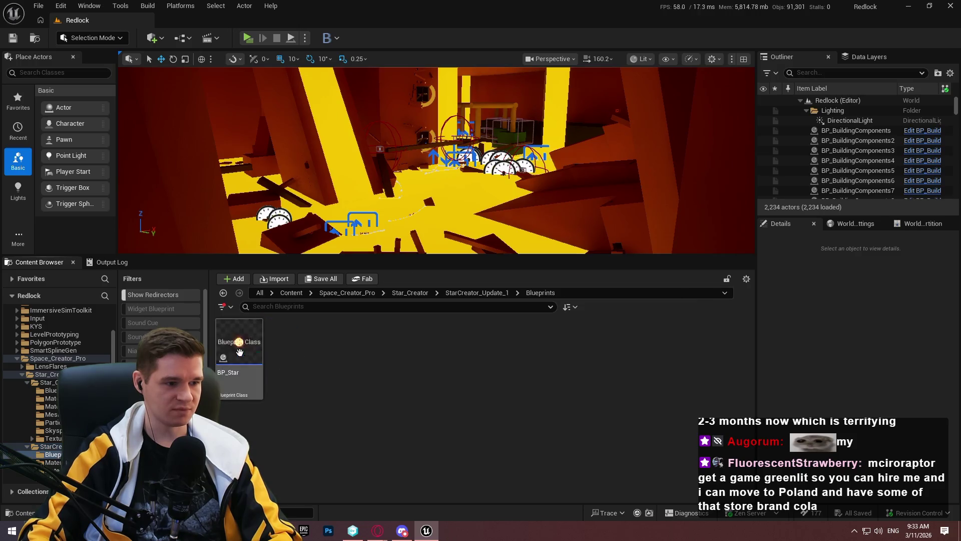
click(476, 293)
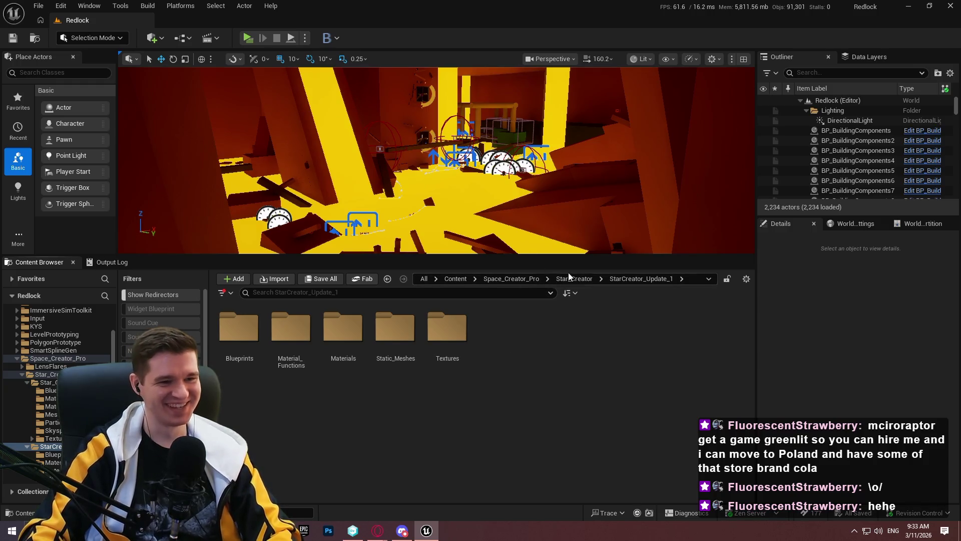
Force-delete BP_MainSequence_Star_1 from the original pack's Blueprints folder.
click(581, 278)
double_click(291, 328)
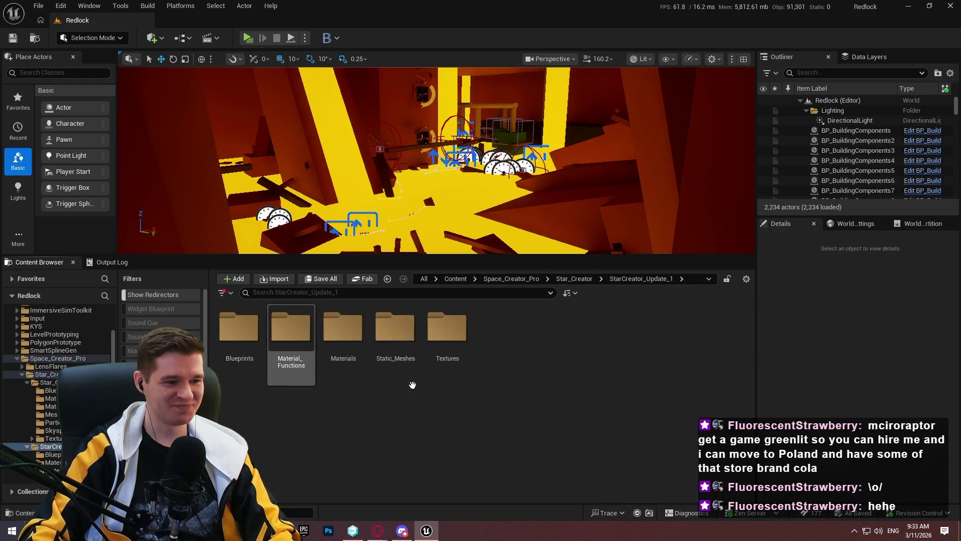
double_click(255, 354)
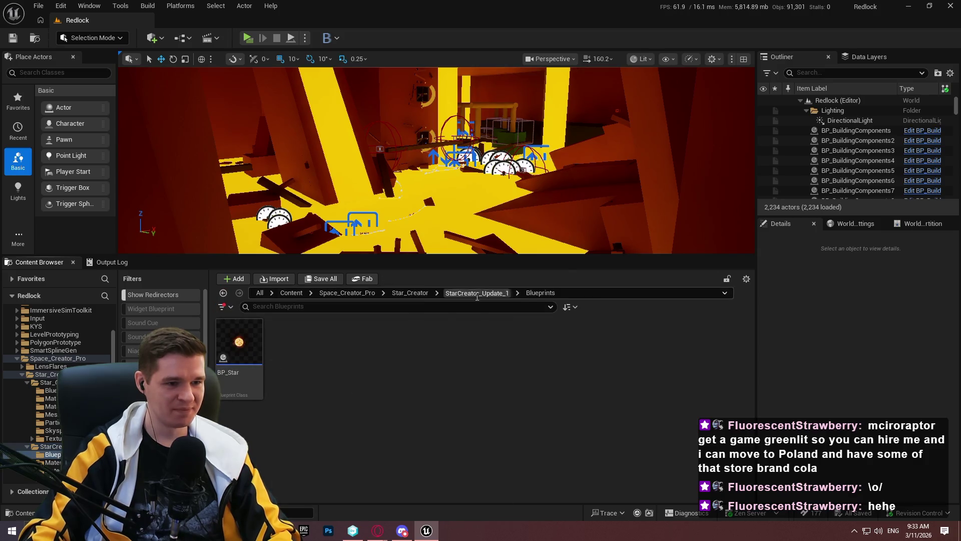
click(543, 279)
click(564, 279)
double_click(235, 333)
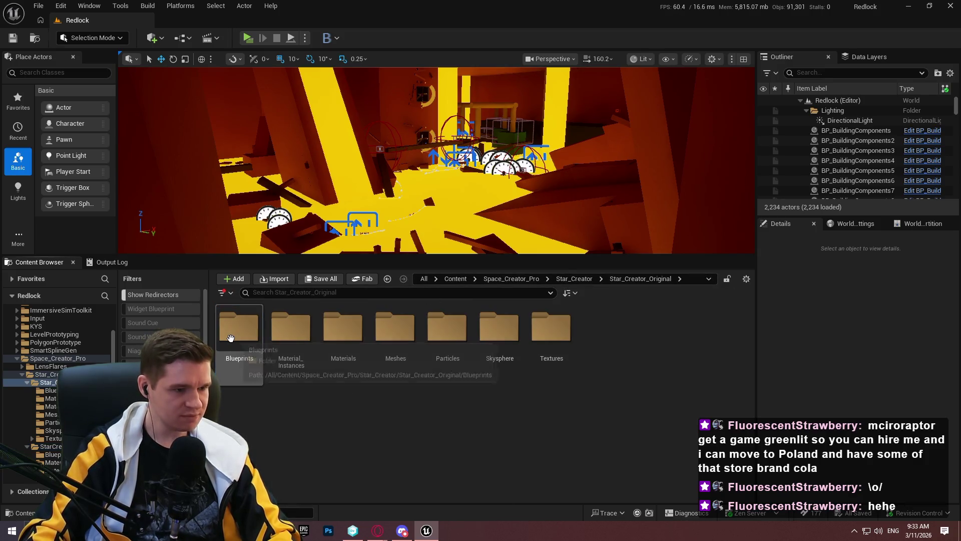
double_click(231, 338)
click(300, 379)
key(Delete)
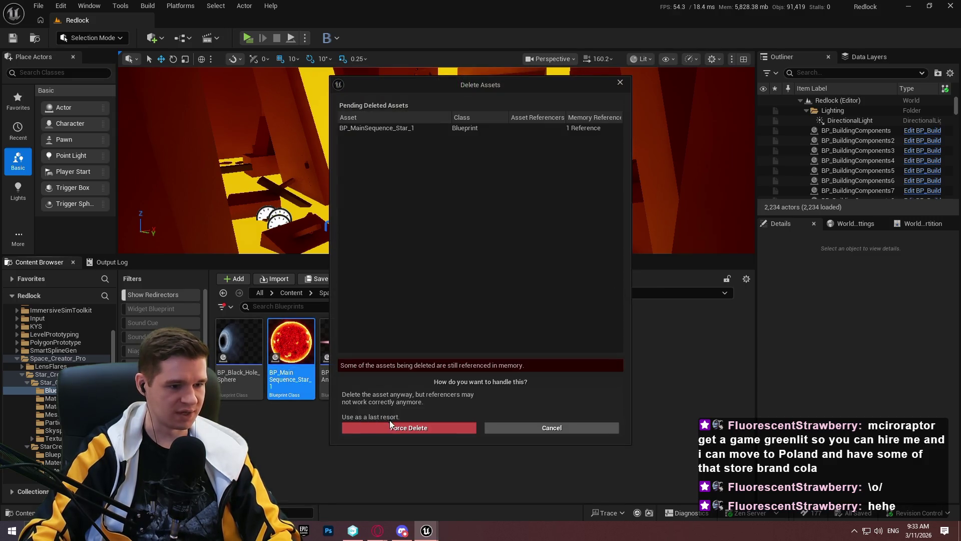
click(391, 427)
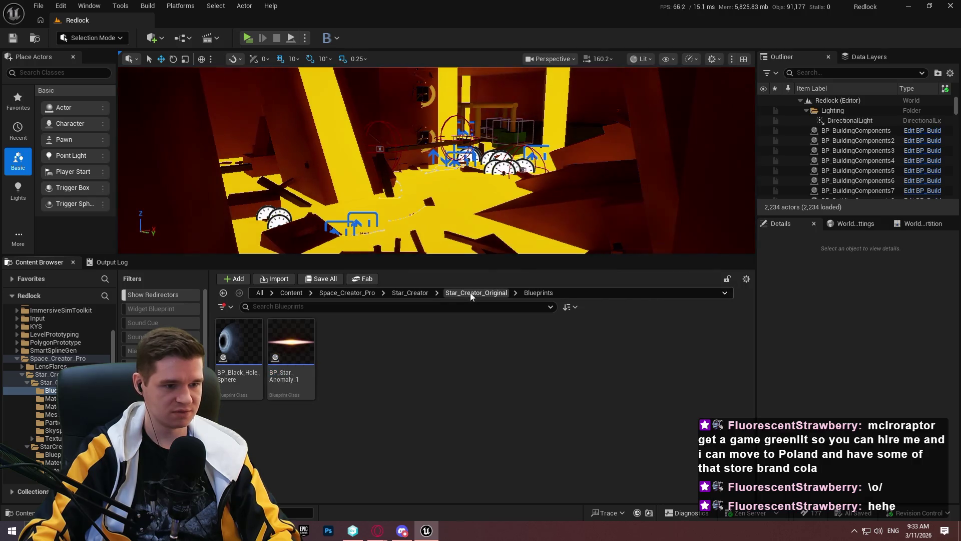
Delete the Star_Creator_Original Blueprints folder, forcing removal of referenced assets.
click(470, 292)
key(Delete)
click(278, 399)
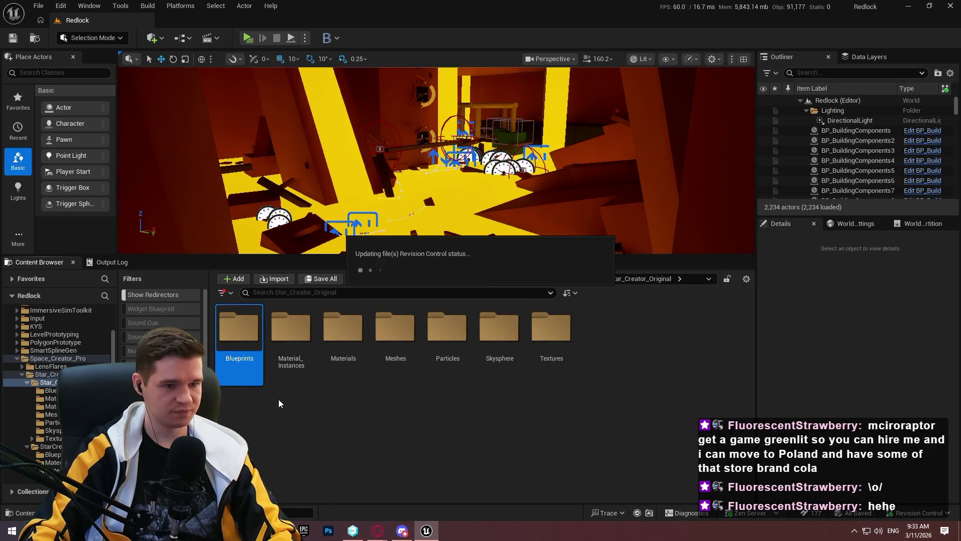
click(420, 424)
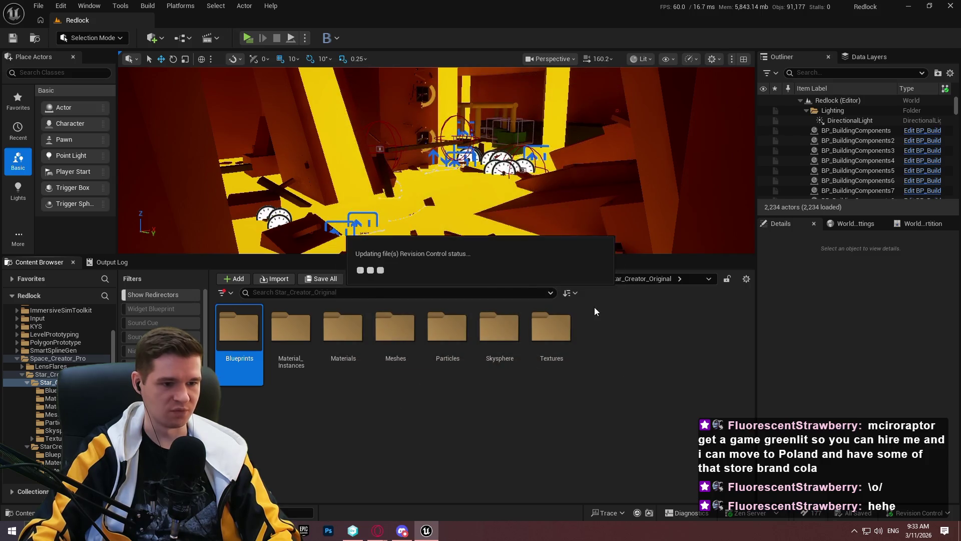
Try deleting all of Star_Creator_Original with both M_StarAnomaly_Disk materials pending, then cancel.
key(alt+Left)
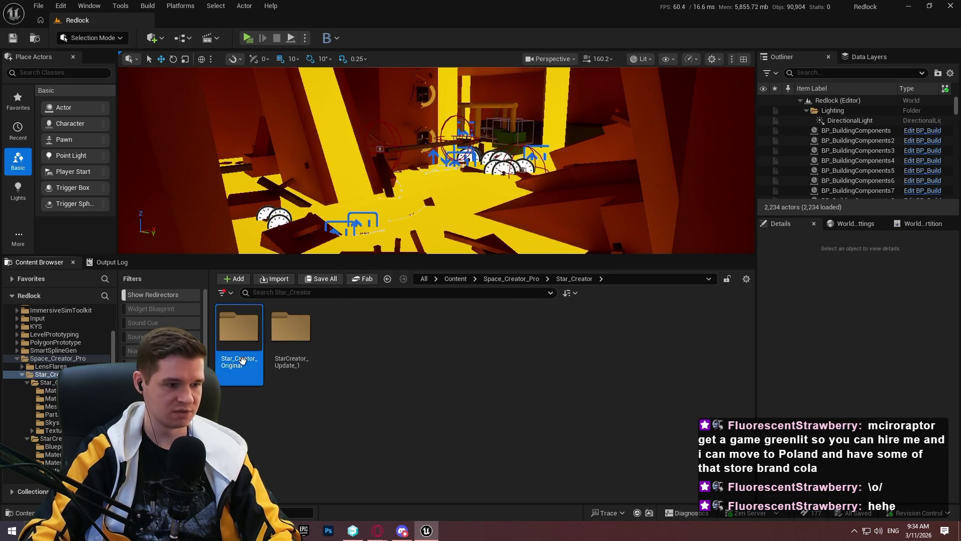
key(Delete)
click(283, 385)
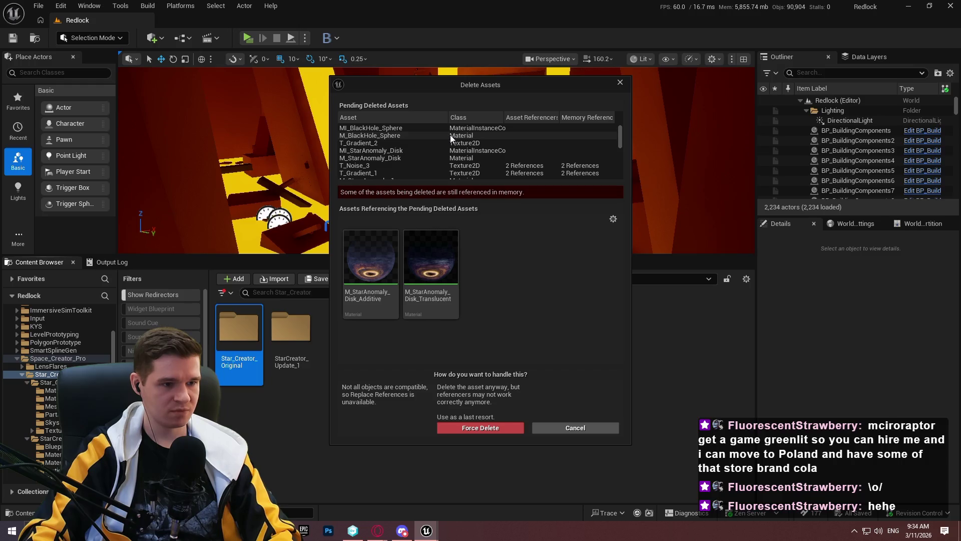
right_click(360, 298)
click(381, 311)
right_click(369, 297)
click(436, 321)
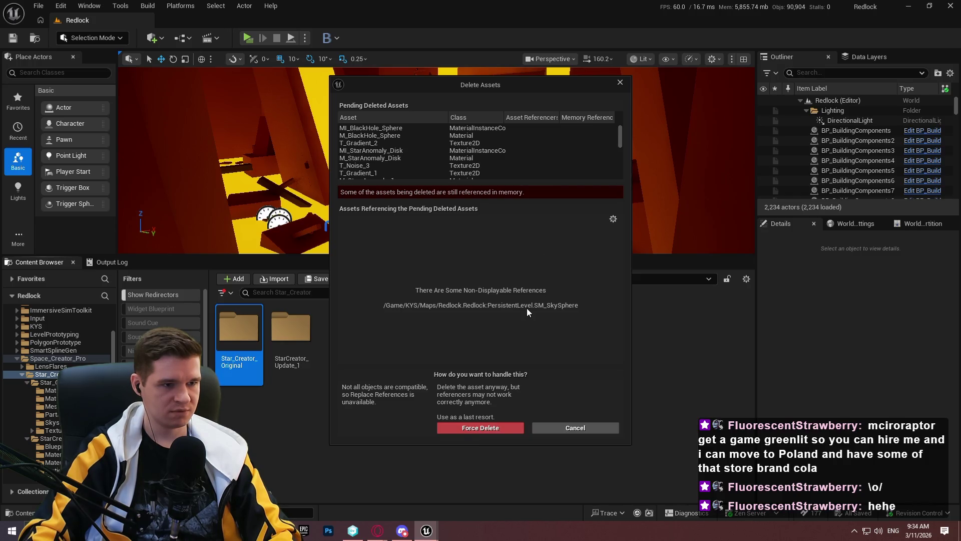
scroll(476, 164, down, 3)
scroll(468, 155, down, 5)
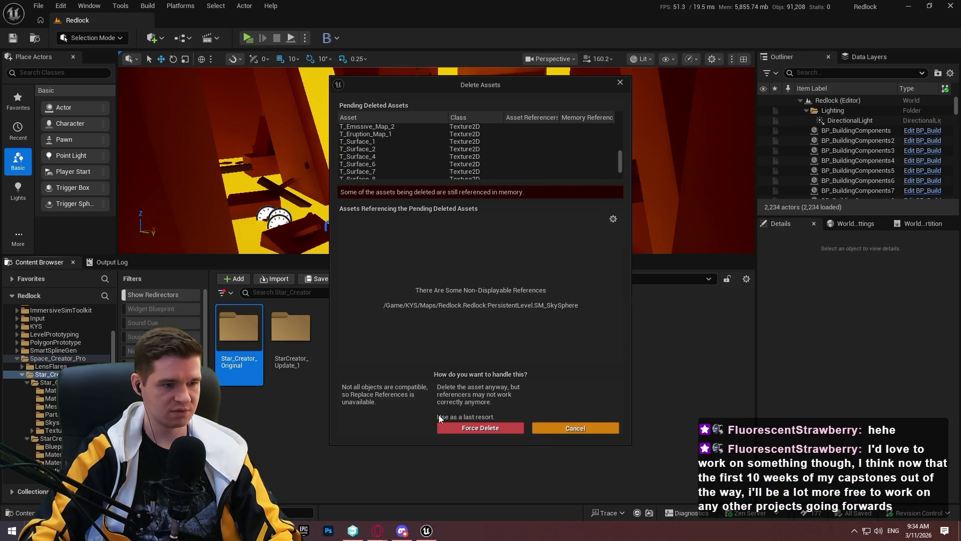
click(481, 428)
Delete the Textures, Particles, Meshes, Materials and Material_Instances folders together.
double_click(239, 328)
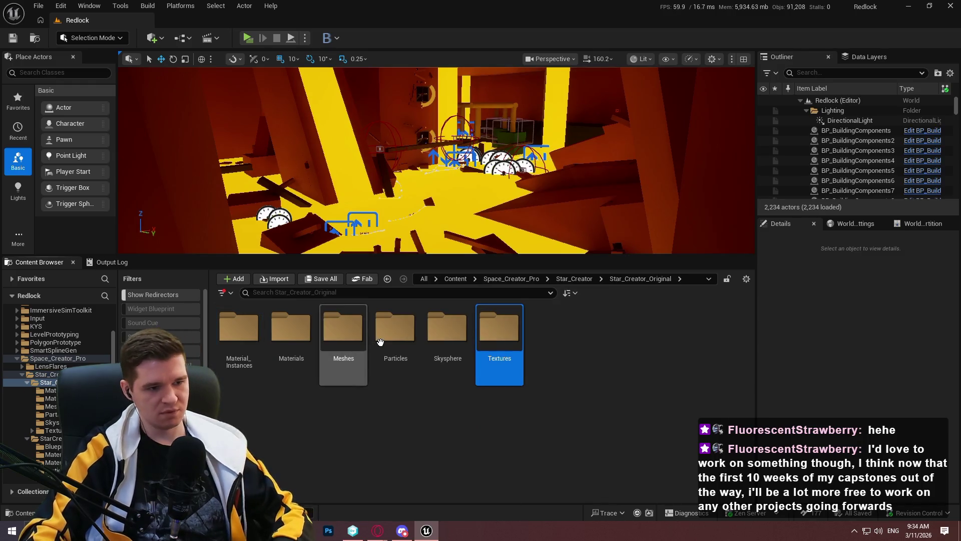
double_click(498, 335)
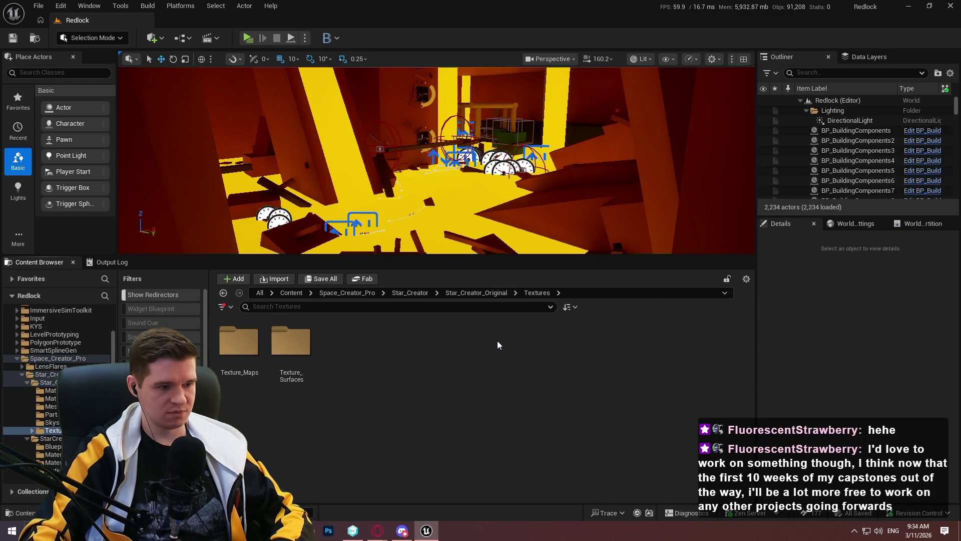
click(510, 293)
ctrl+click(397, 354)
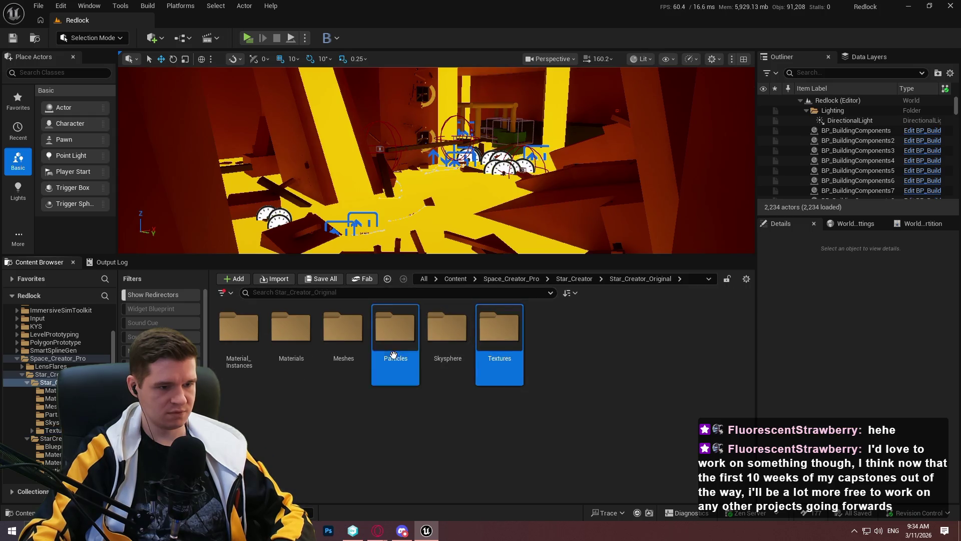
ctrl+click(343, 350)
ctrl+click(291, 351)
ctrl+click(228, 349)
key(Delete)
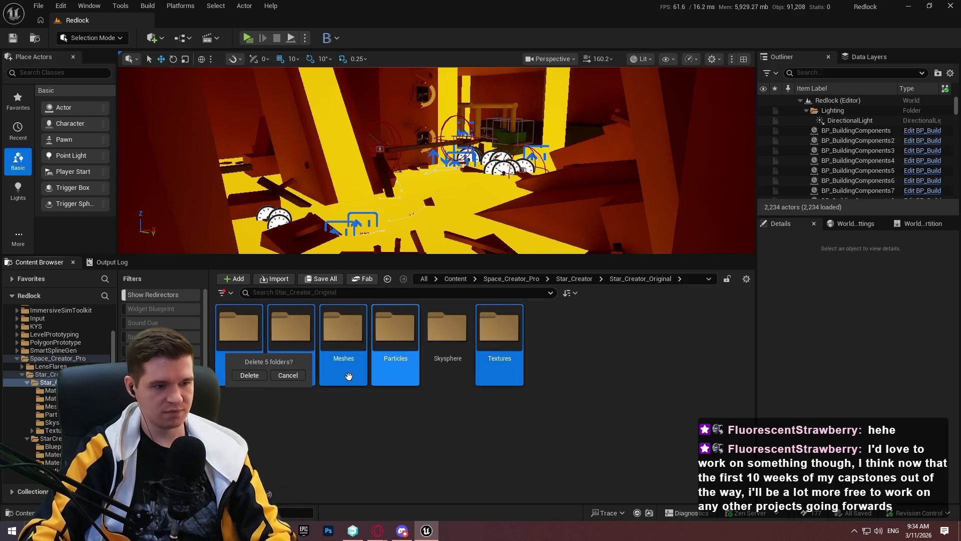
click(249, 377)
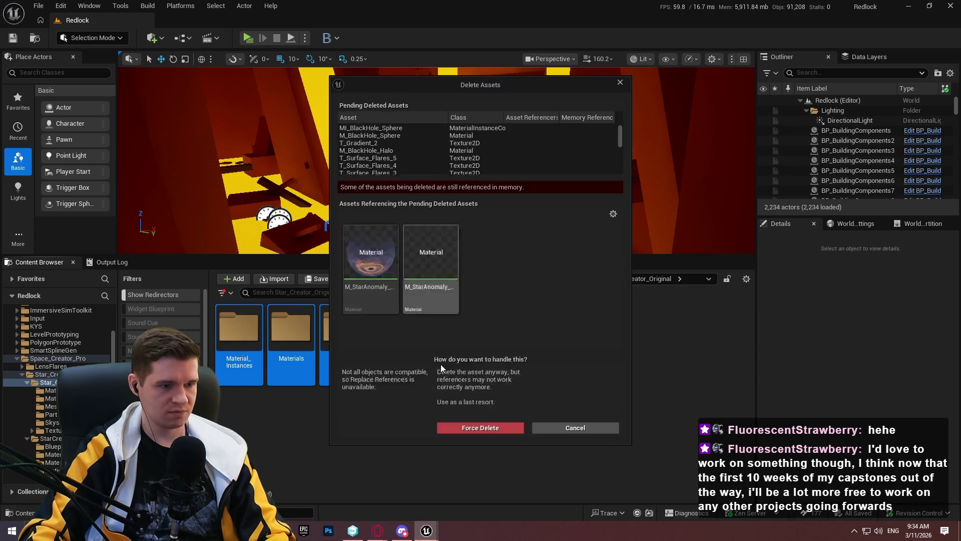
Force-delete both star anomaly materials and the emptied folders, keeping only Skysphere.
right_click(371, 284)
click(403, 304)
right_click(368, 293)
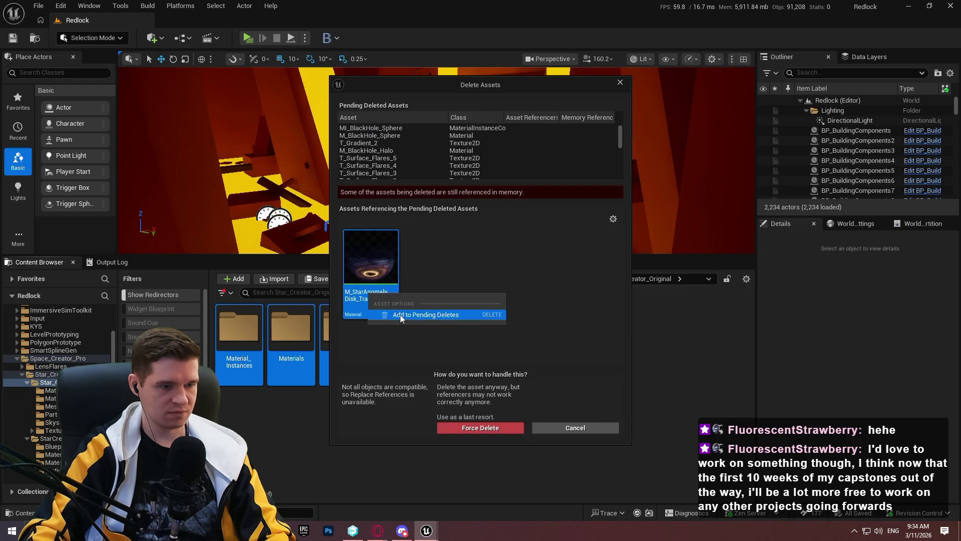
click(401, 314)
click(423, 427)
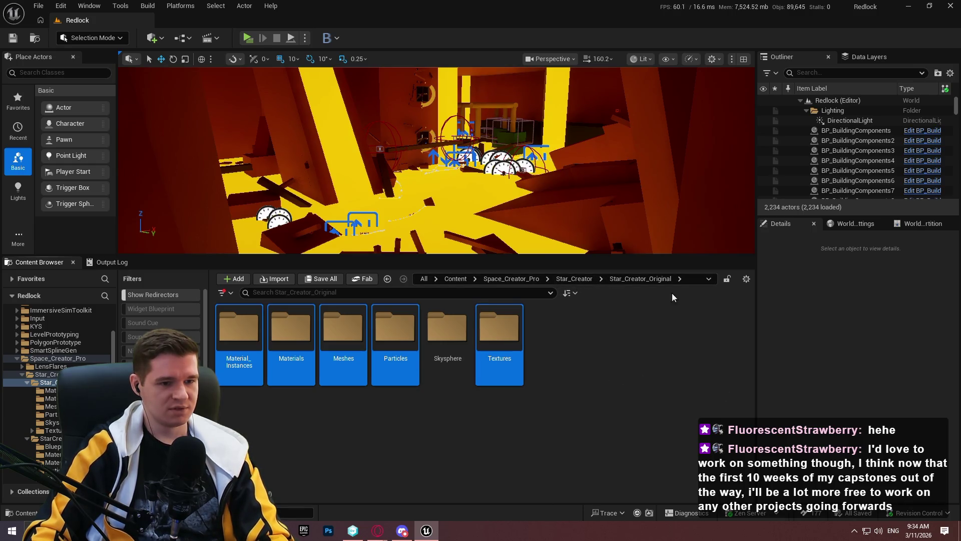
key(Delete)
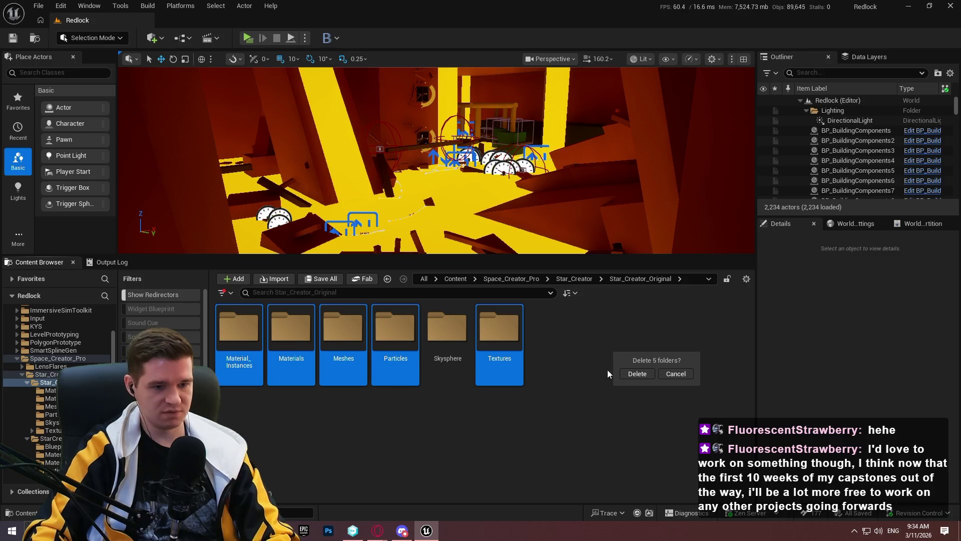
click(626, 373)
click(584, 279)
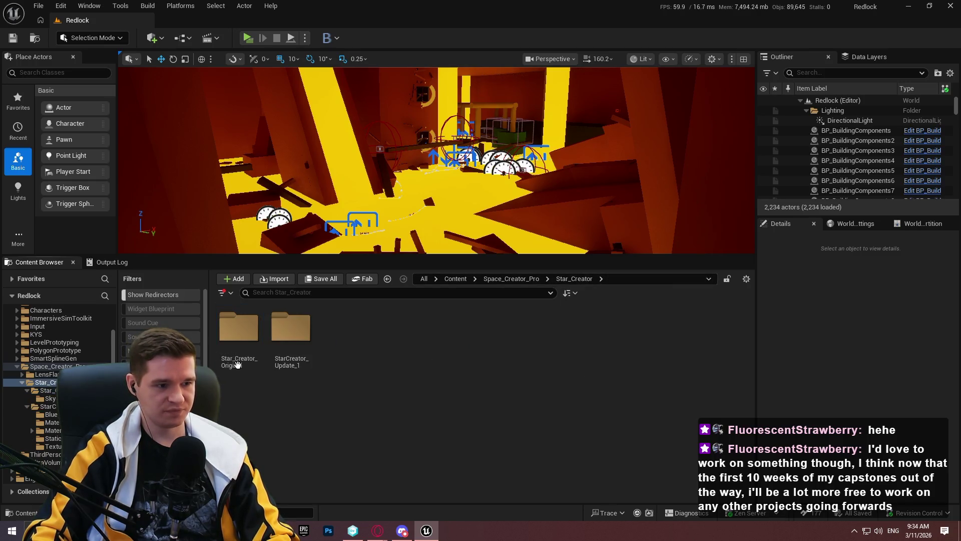
Browse Skysphere, then StarCreator_Update_1's Blueprints, Material_Functions and Materials folders.
double_click(233, 335)
double_click(233, 334)
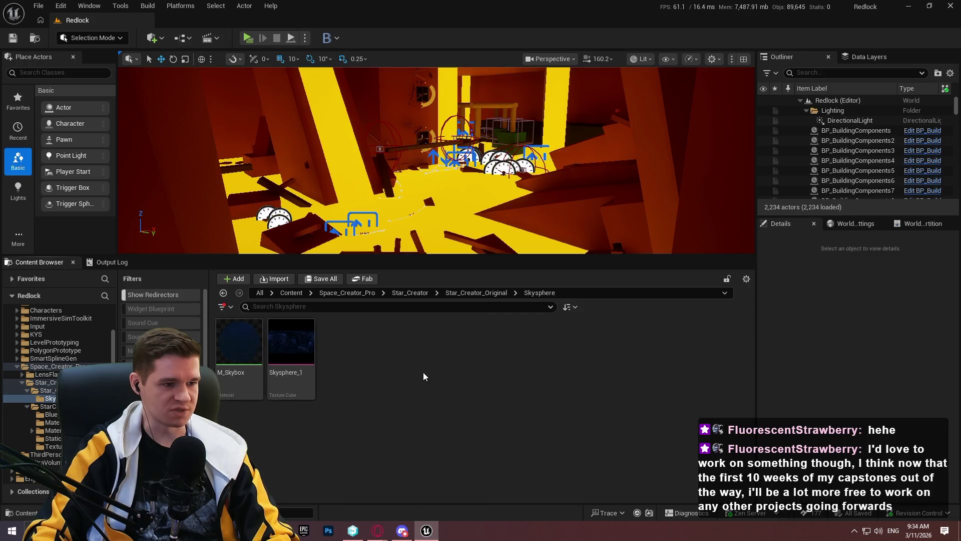
click(485, 295)
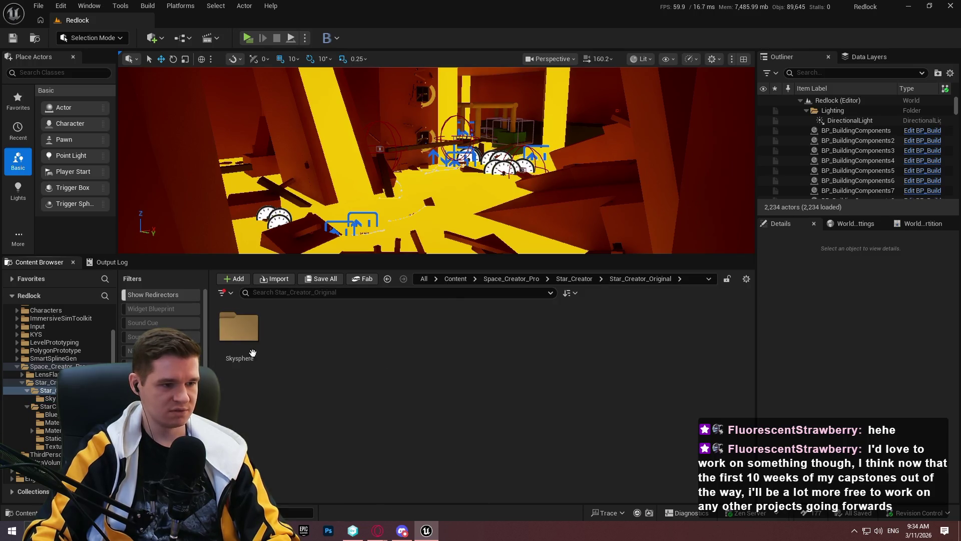
click(575, 281)
double_click(291, 328)
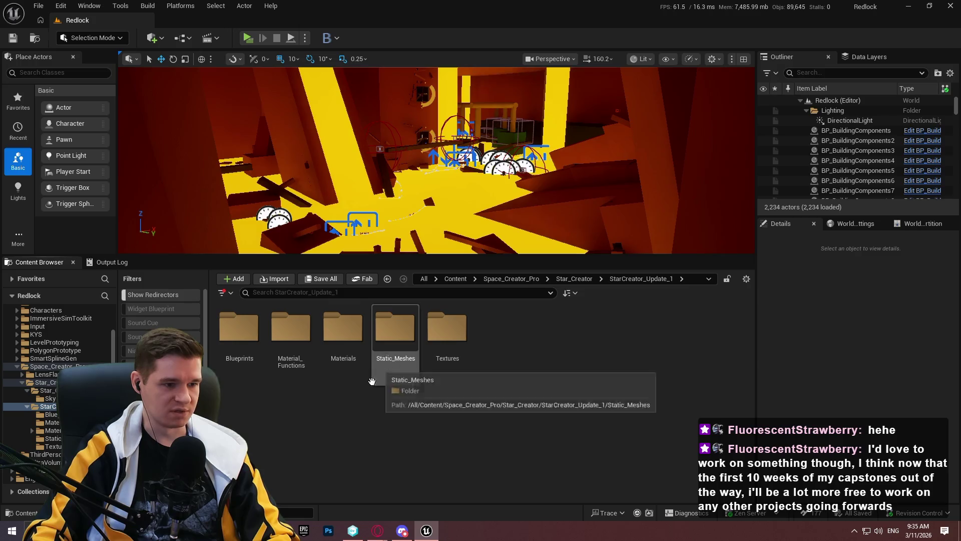
double_click(239, 328)
click(463, 294)
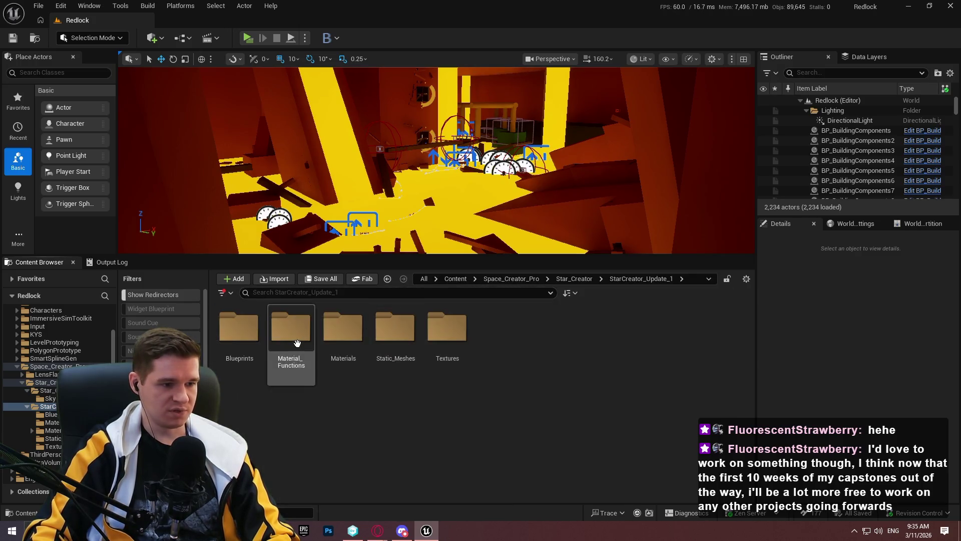
double_click(291, 341)
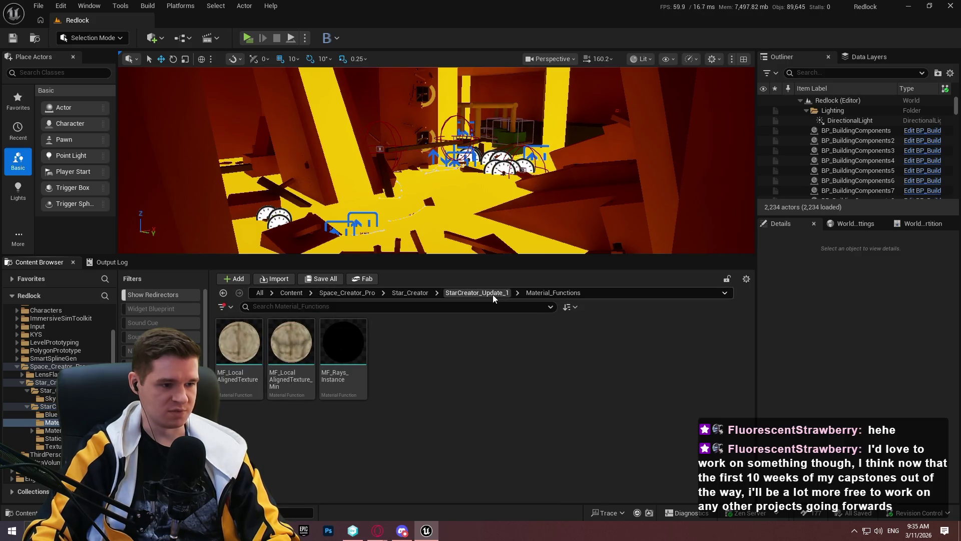
click(493, 294)
double_click(337, 339)
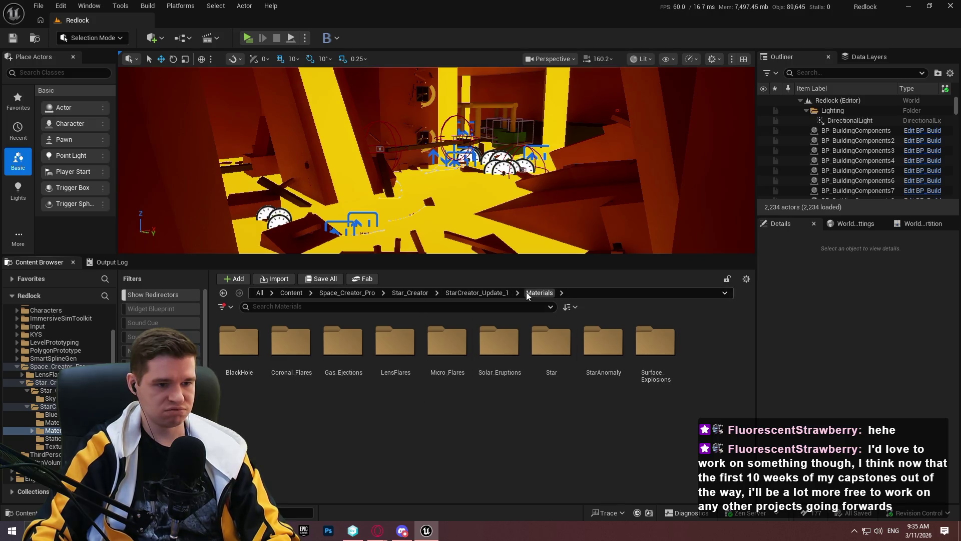
click(479, 293)
Delete the SM_BlackHole_1 mesh from Static_Meshes.
double_click(398, 343)
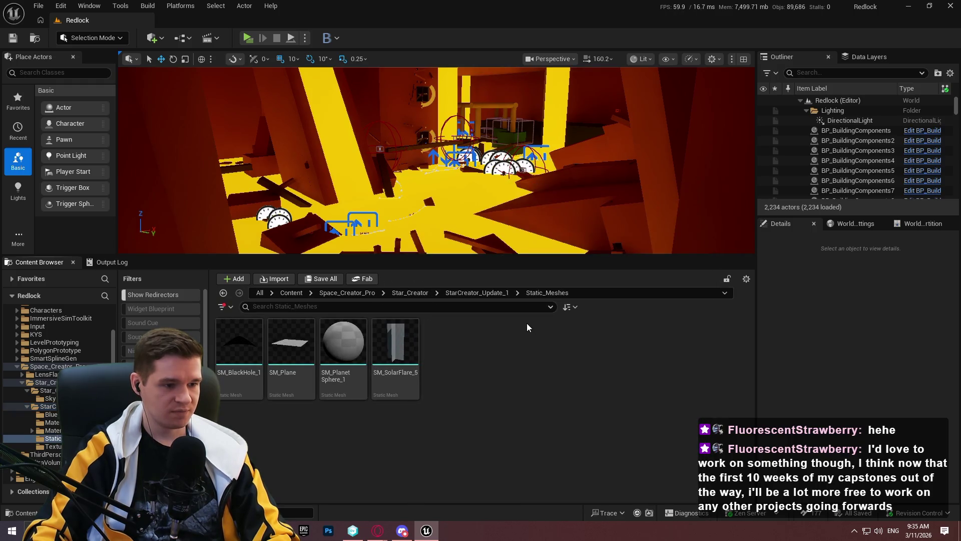
click(229, 352)
key(Delete)
key(Return)
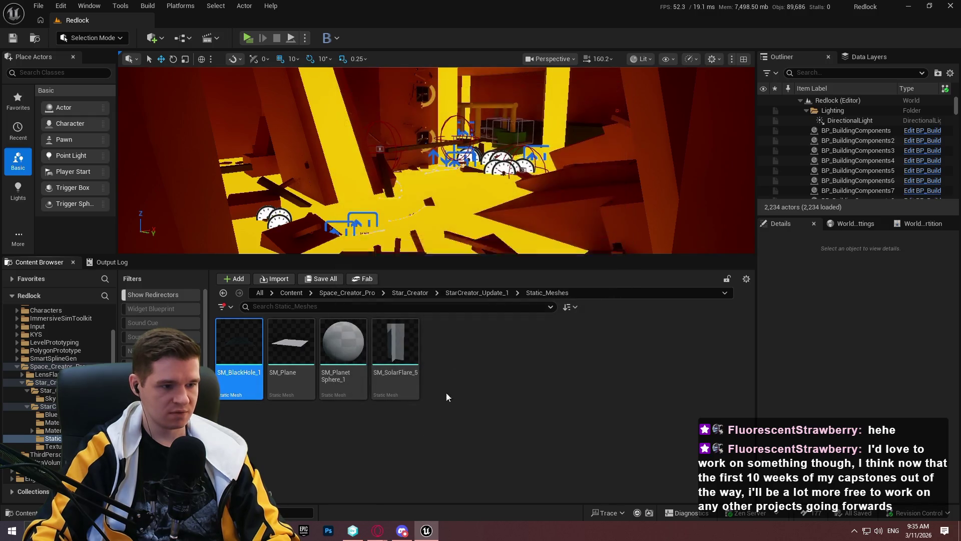
Review the Textures folder, then go back up to the Star_Creator folder listing.
click(488, 292)
double_click(448, 340)
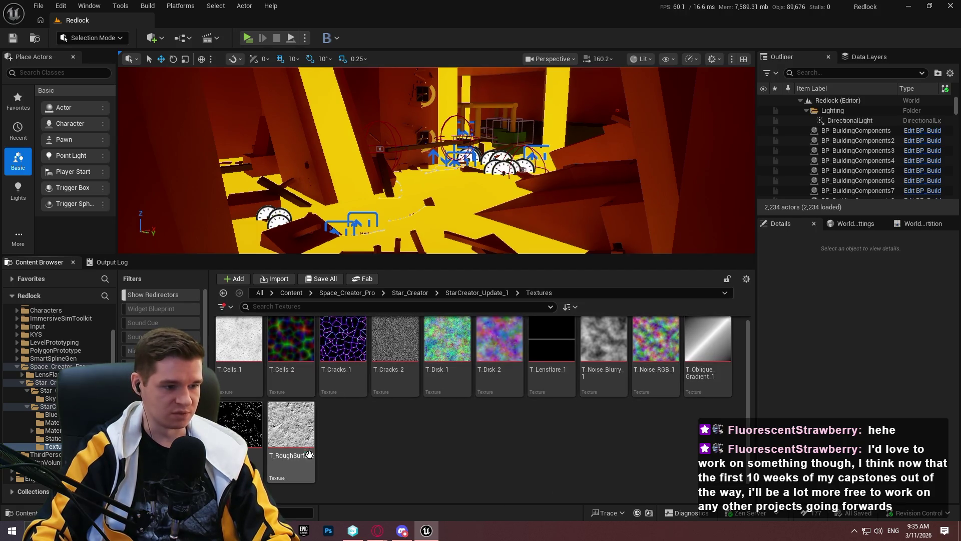
mouse_move(697, 360)
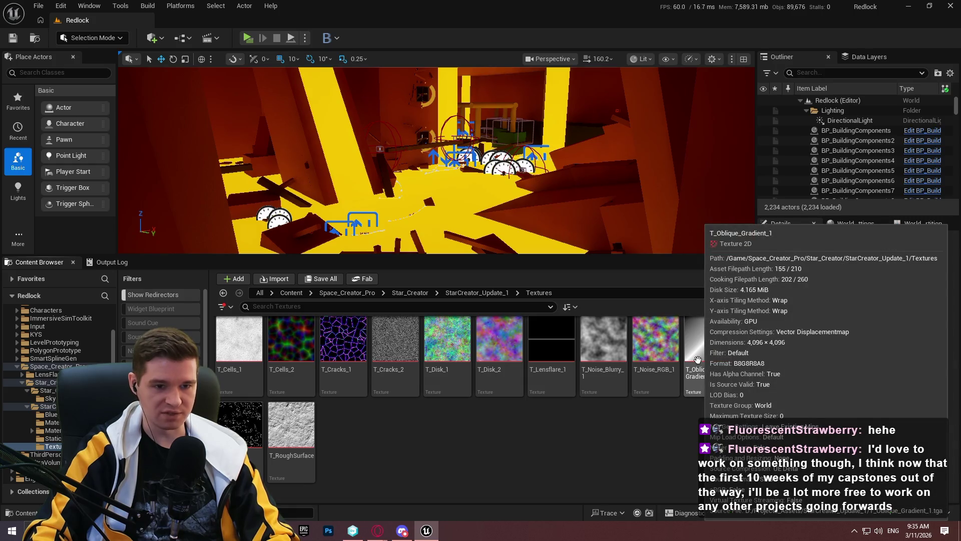
mouse_move(580, 358)
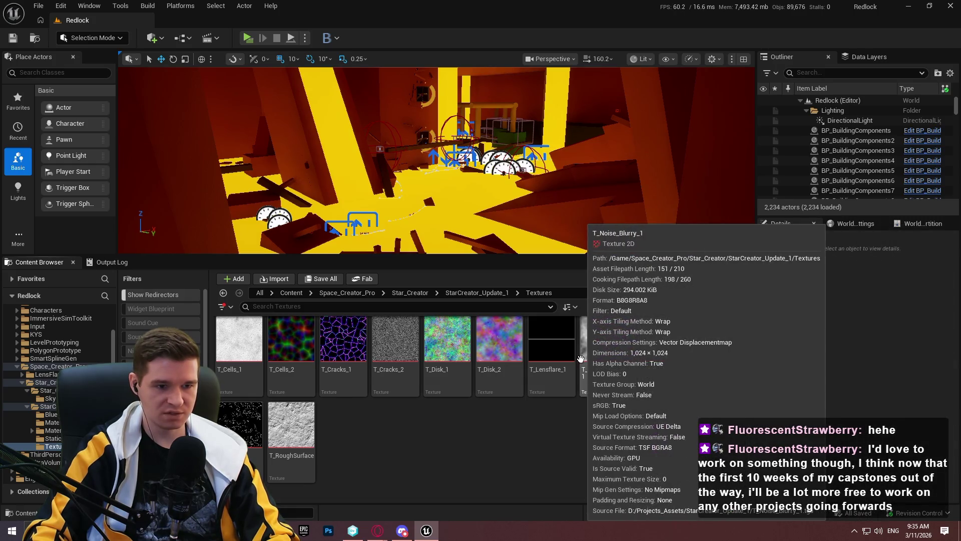
click(496, 292)
click(574, 279)
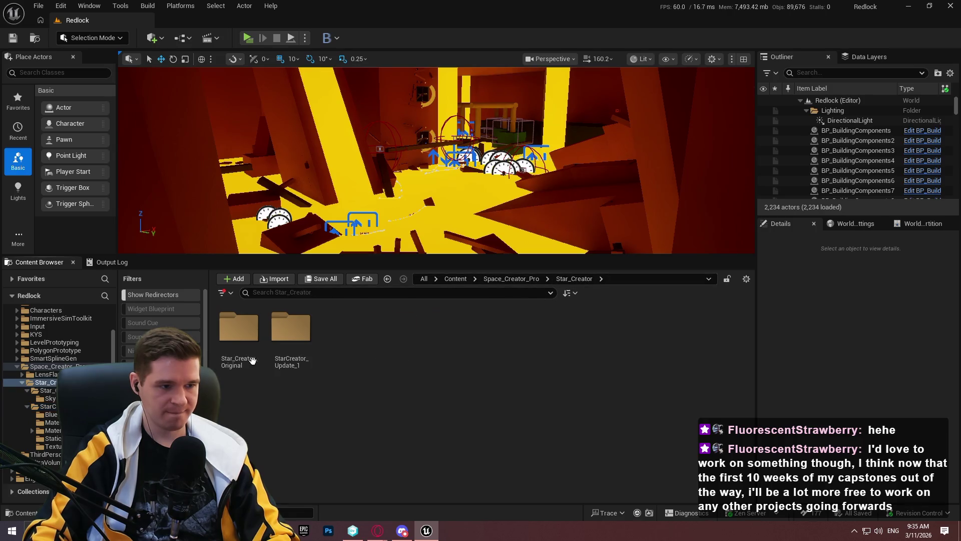
right_click(315, 332)
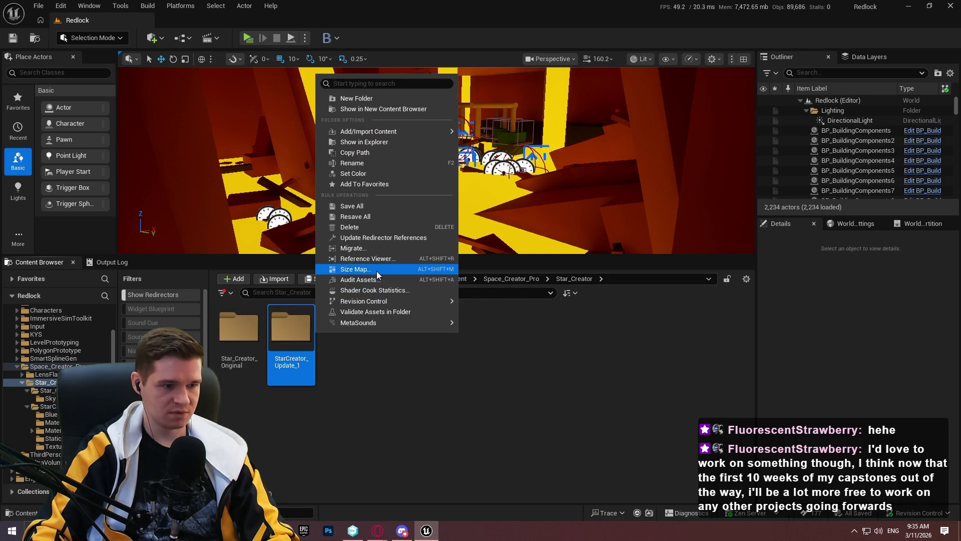
Use StarCreator_Update_1's Size Map to locate T_Disk_2 in the Content Browser.
click(377, 271)
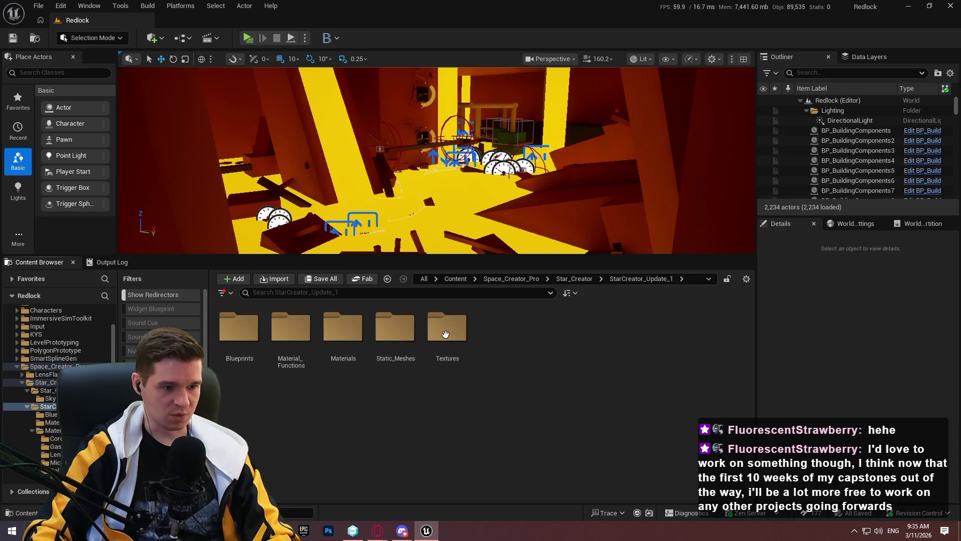
double_click(443, 330)
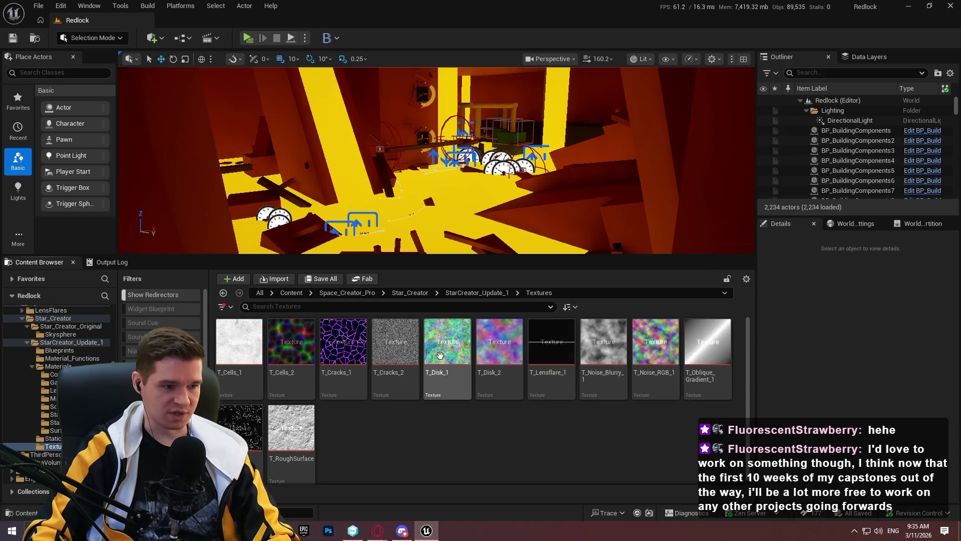
click(470, 294)
click(571, 279)
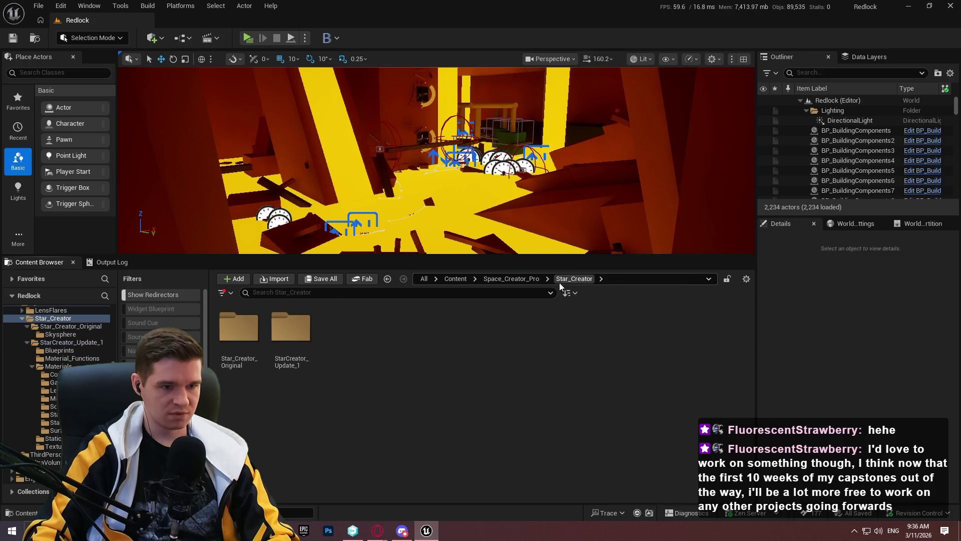
right_click(291, 330)
click(350, 272)
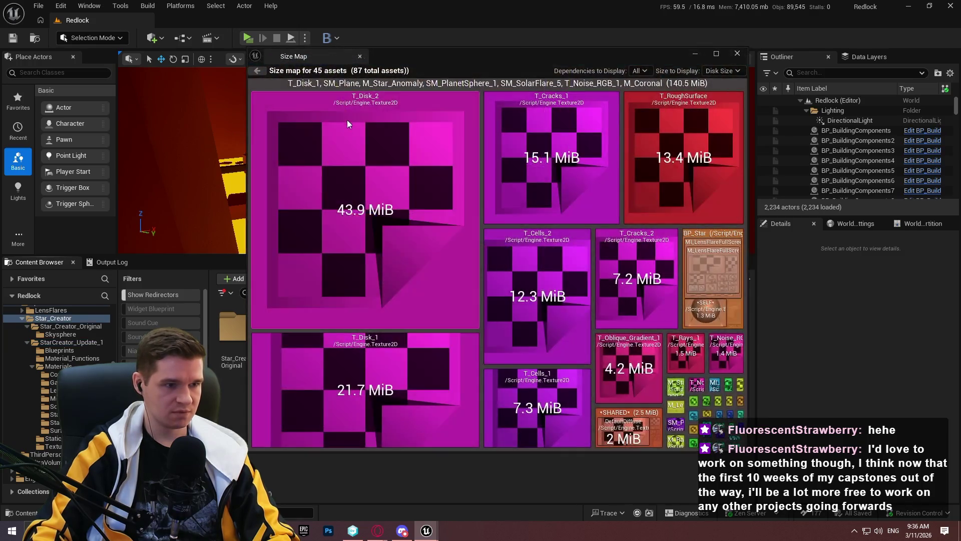
right_click(404, 104)
click(441, 123)
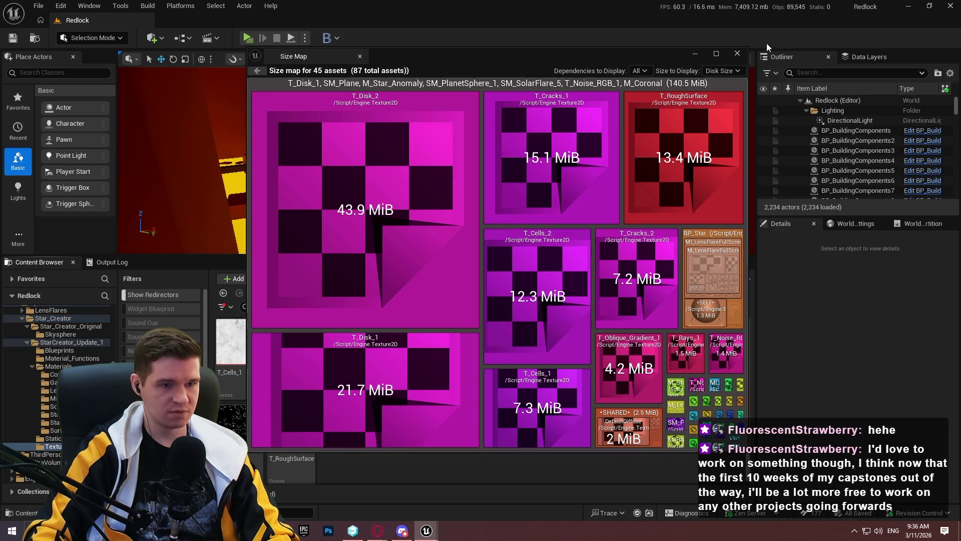
click(737, 53)
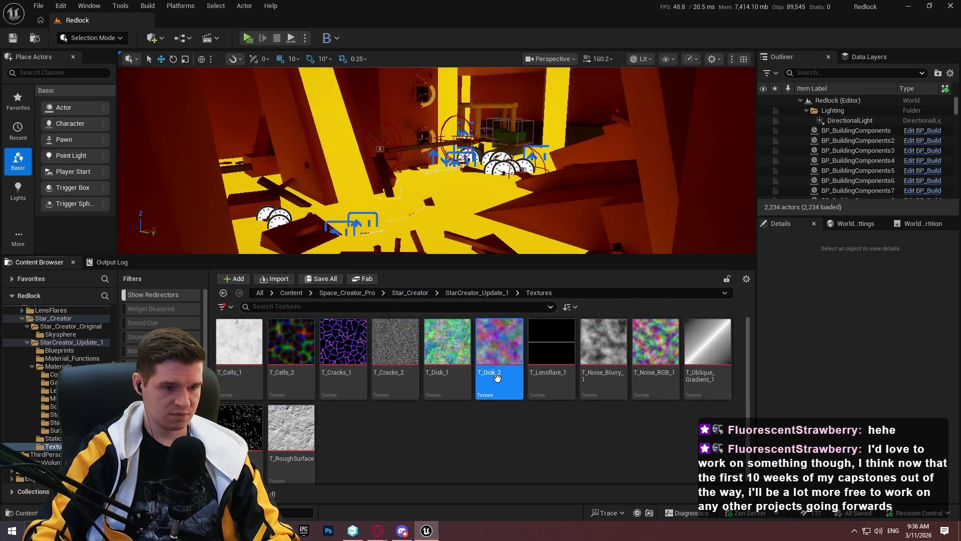
Delete the unused T_Disk_2 and T_Disk_1 textures.
key(Delete)
click(458, 427)
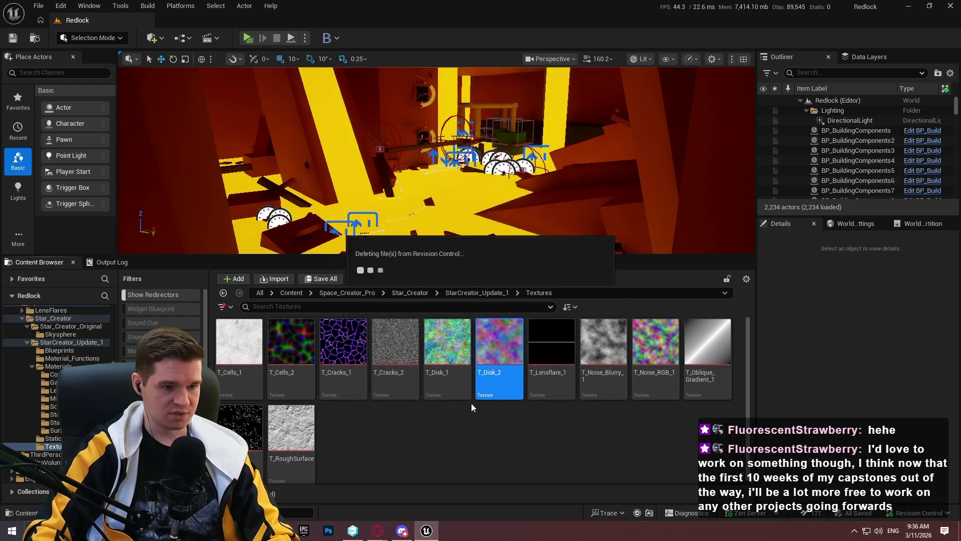
click(443, 381)
key(Delete)
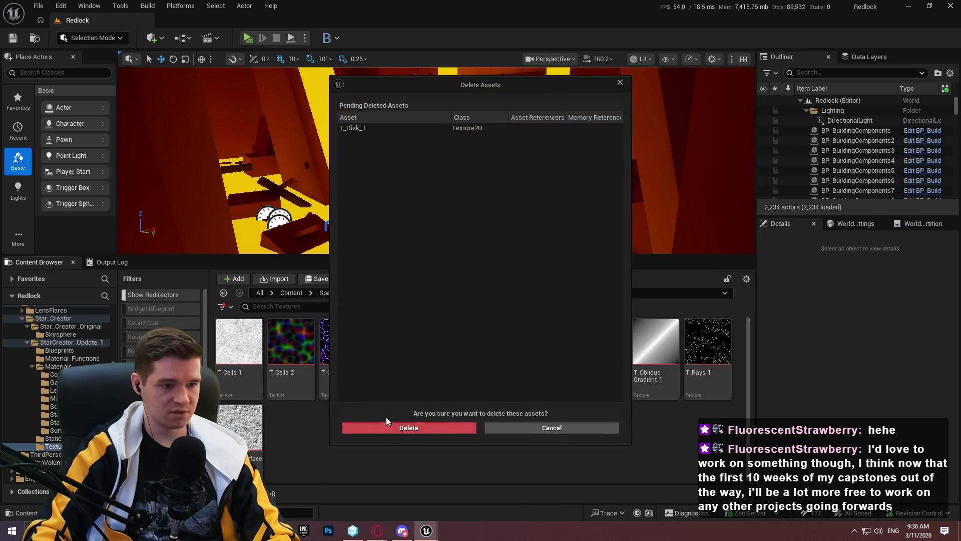
click(384, 428)
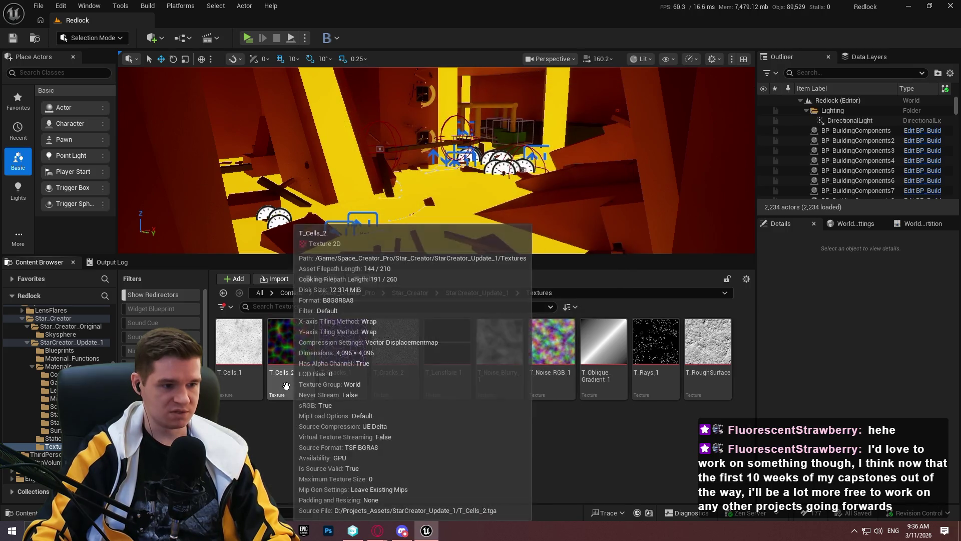
Delete T_Cells_1, but cancel deleting T_Cells_2 since M_CoronalFlare references it.
click(236, 389)
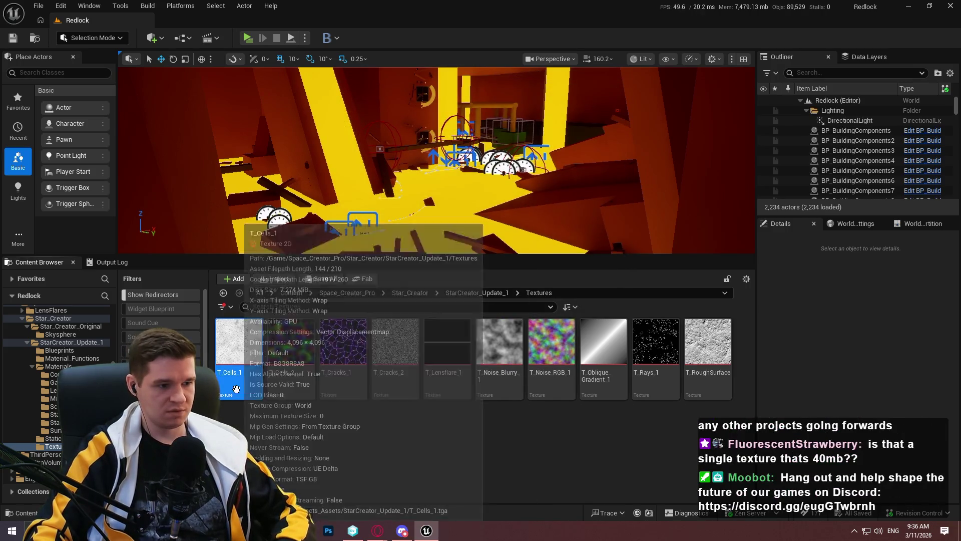
right_click(237, 389)
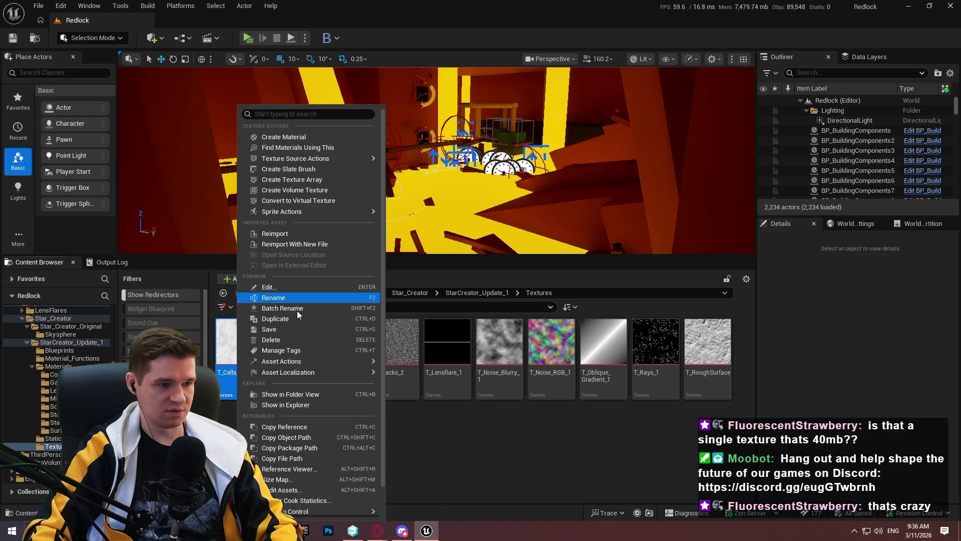
click(289, 339)
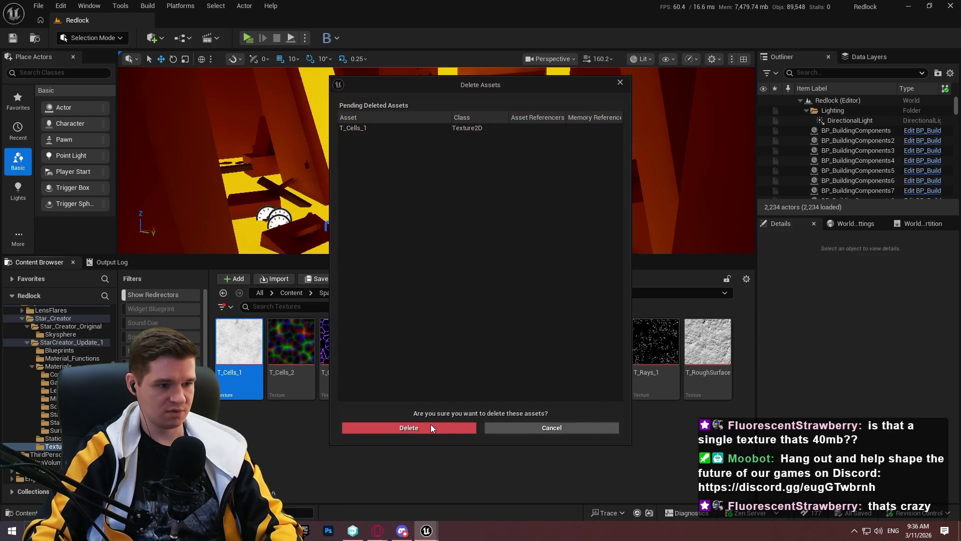
click(421, 425)
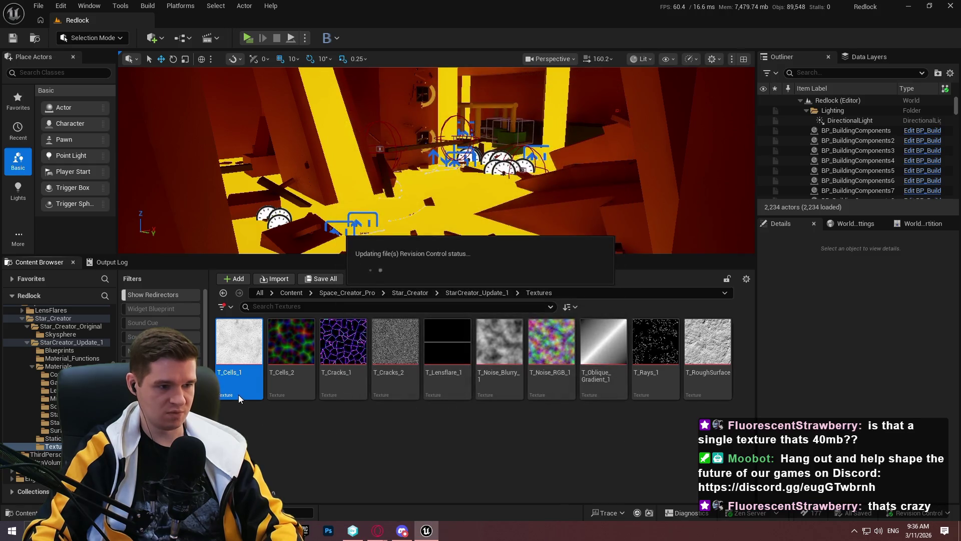
right_click(234, 391)
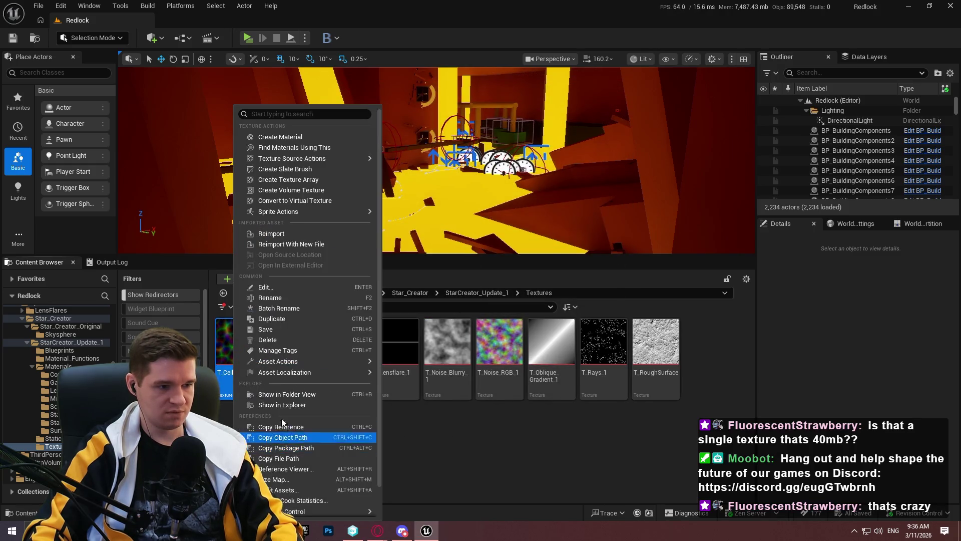
click(270, 339)
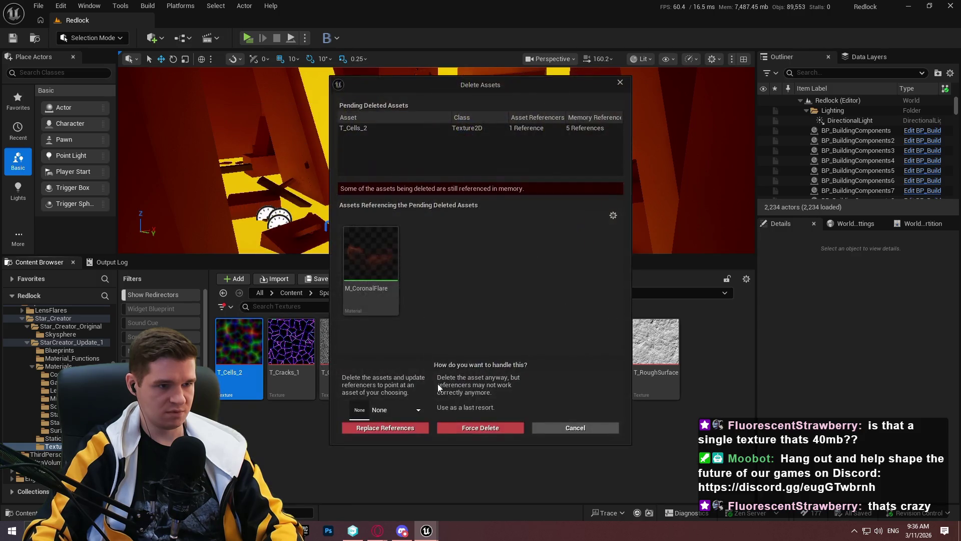
right_click(371, 284)
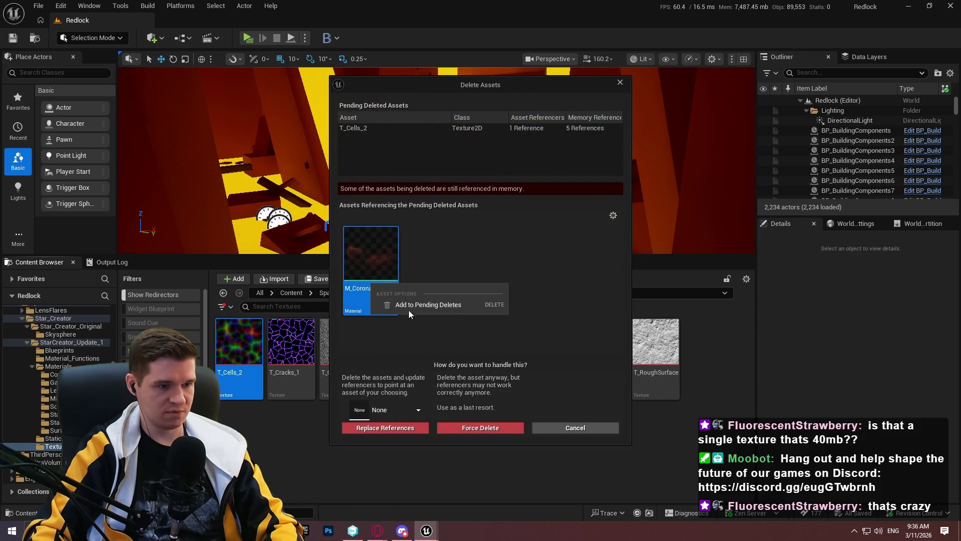
click(415, 308)
click(571, 428)
Try deleting T_Cracks_1 and T_Cracks_2, cancelling both because they are still referenced.
click(283, 377)
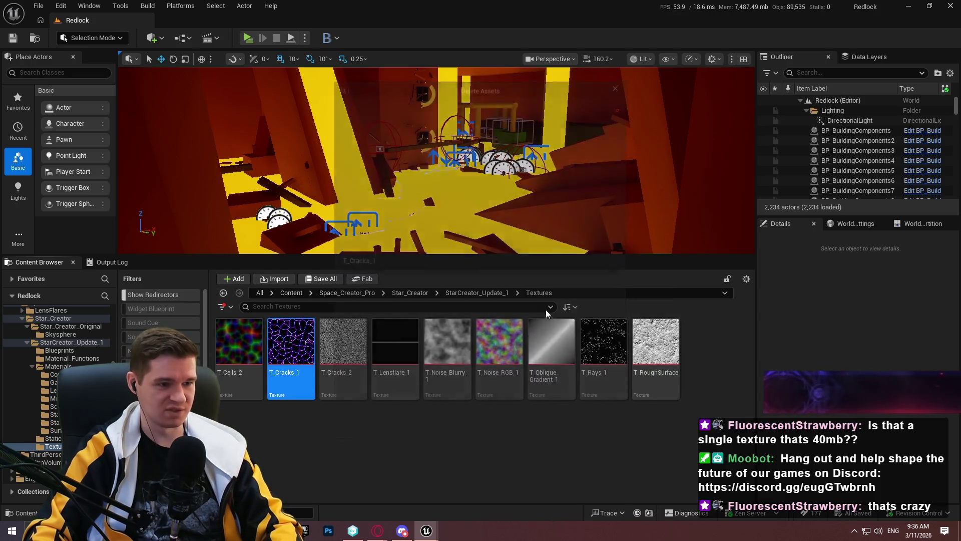
key(Delete)
click(568, 422)
click(373, 384)
click(352, 387)
key(Delete)
click(589, 424)
Delete T_Lensflare_1 together with its M_Lensflare_Main material.
click(417, 384)
key(Delete)
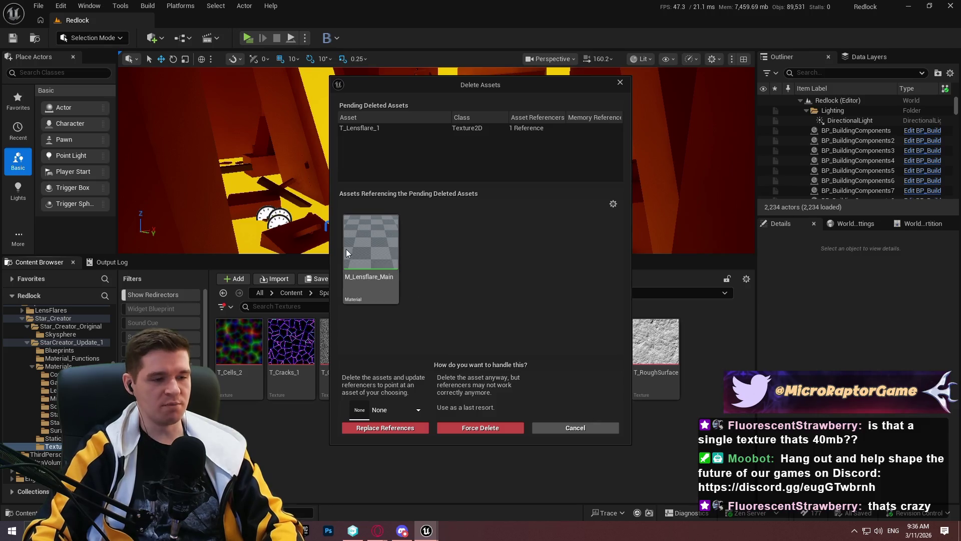
mouse_move(348, 260)
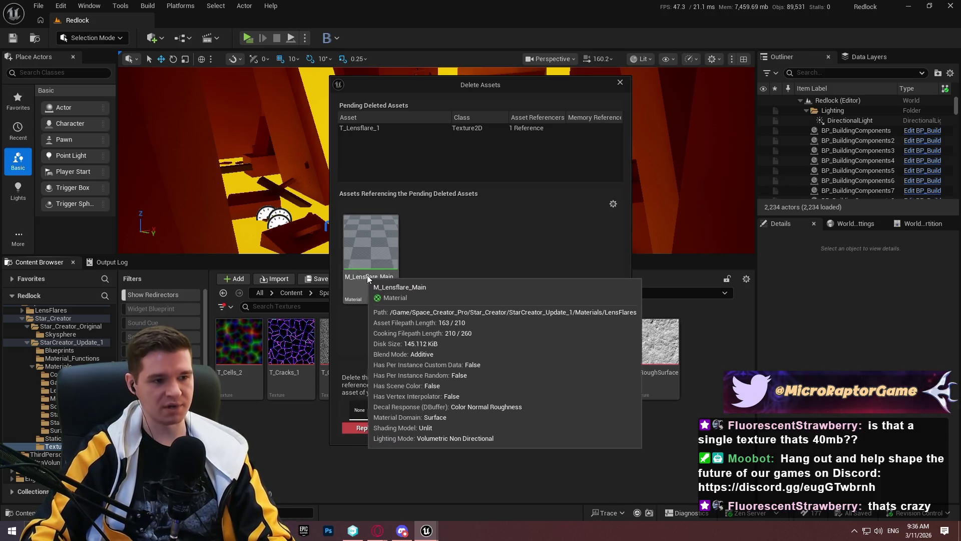
right_click(377, 277)
click(419, 297)
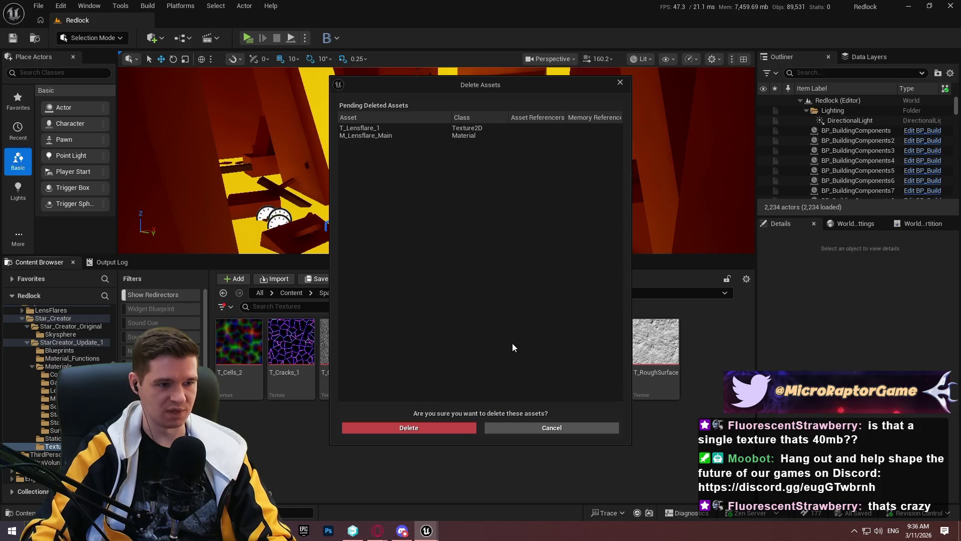
click(421, 433)
Keep the still-referenced T_Noise_Blurry_1 and T_Noise_RGB_1 textures by cancelling their deletion.
click(408, 388)
key(Delete)
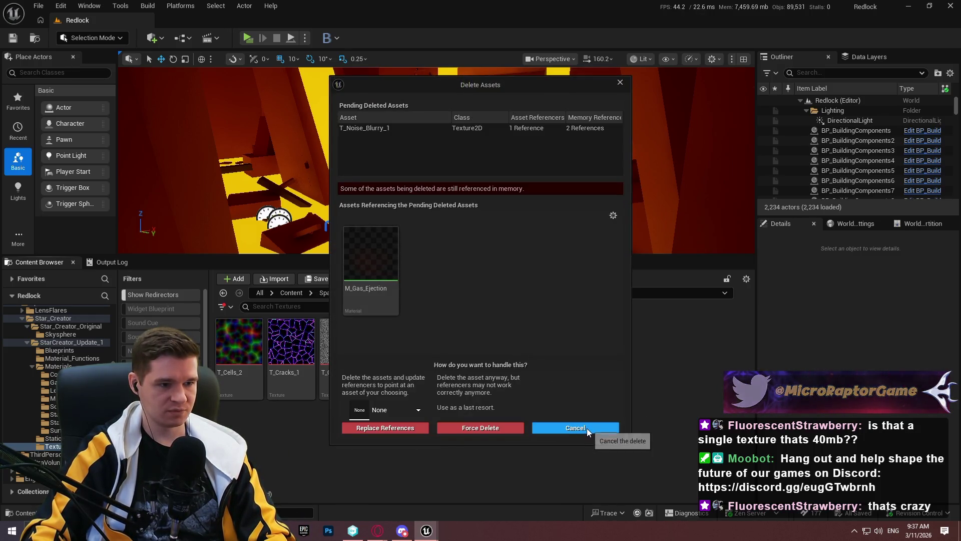
click(587, 428)
click(451, 350)
key(Delete)
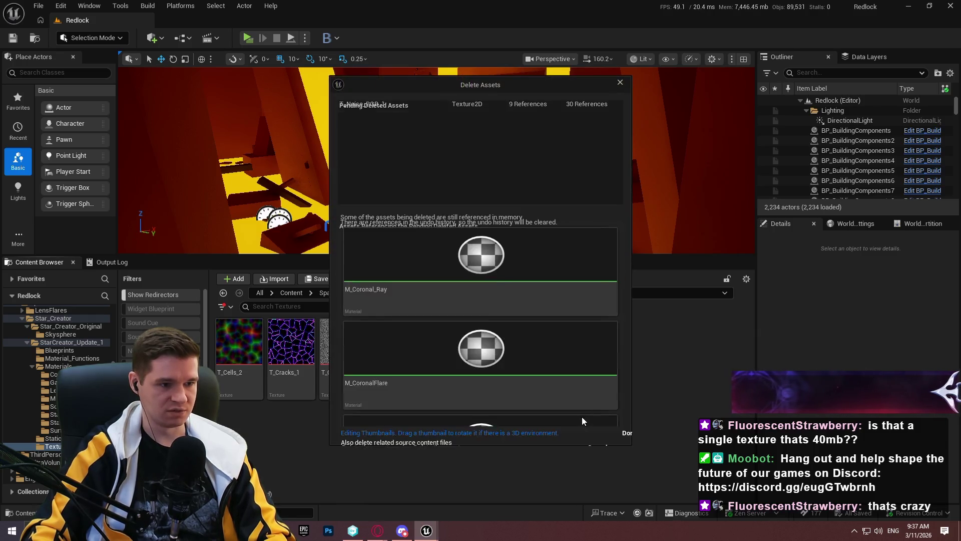
click(581, 430)
Delete T_Oblique_Gradient_1, keep the referenced T_Rays_1 and T_RoughSurface, and return to StarCreator_Update_1.
click(495, 352)
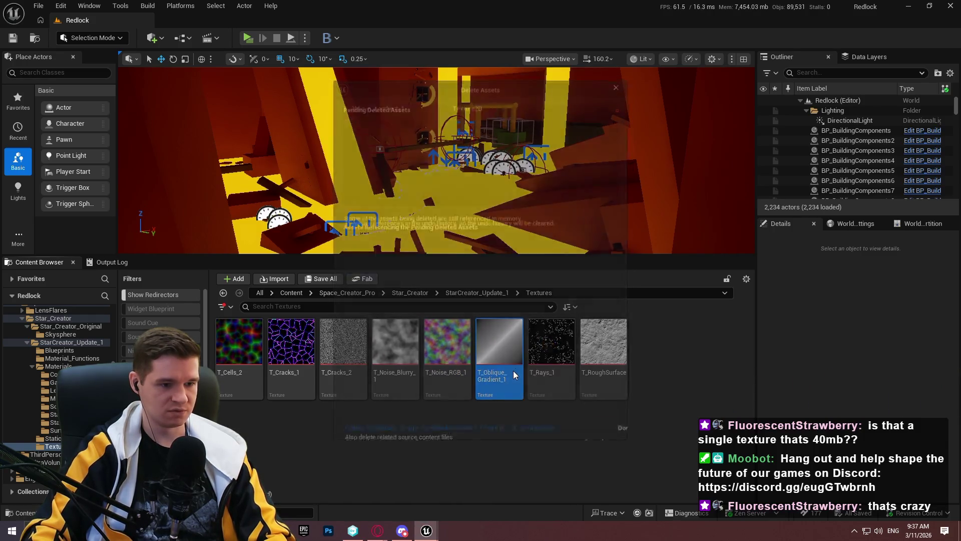
key(Delete)
click(458, 426)
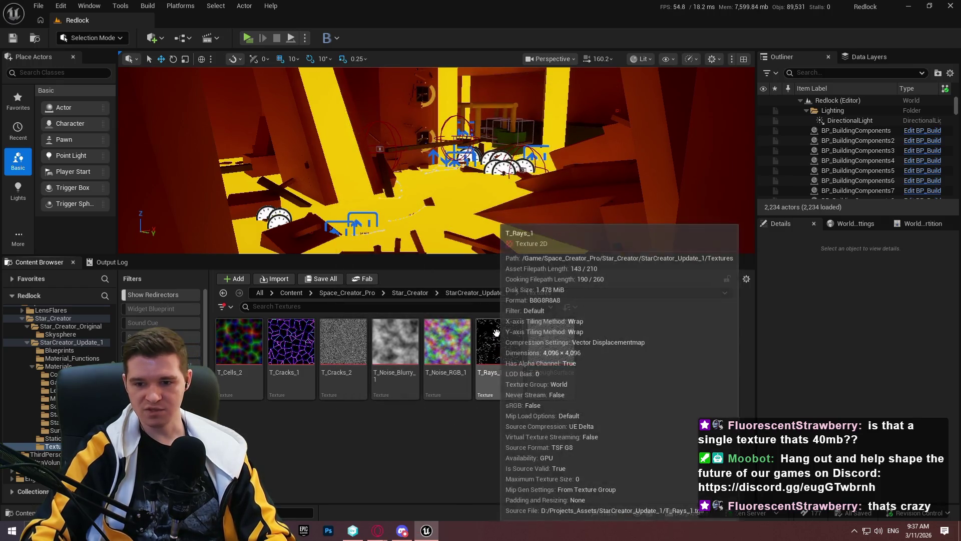
click(504, 367)
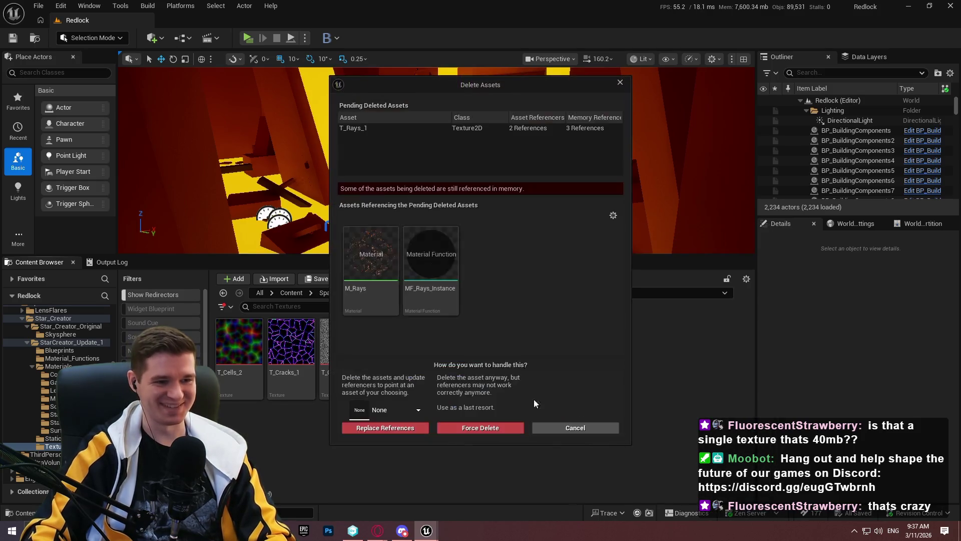
click(561, 429)
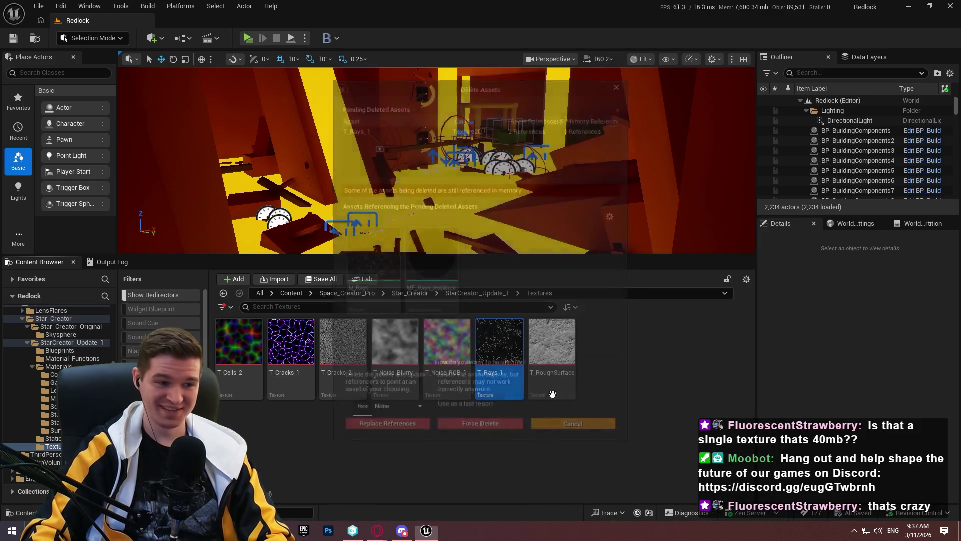
click(546, 347)
key(Delete)
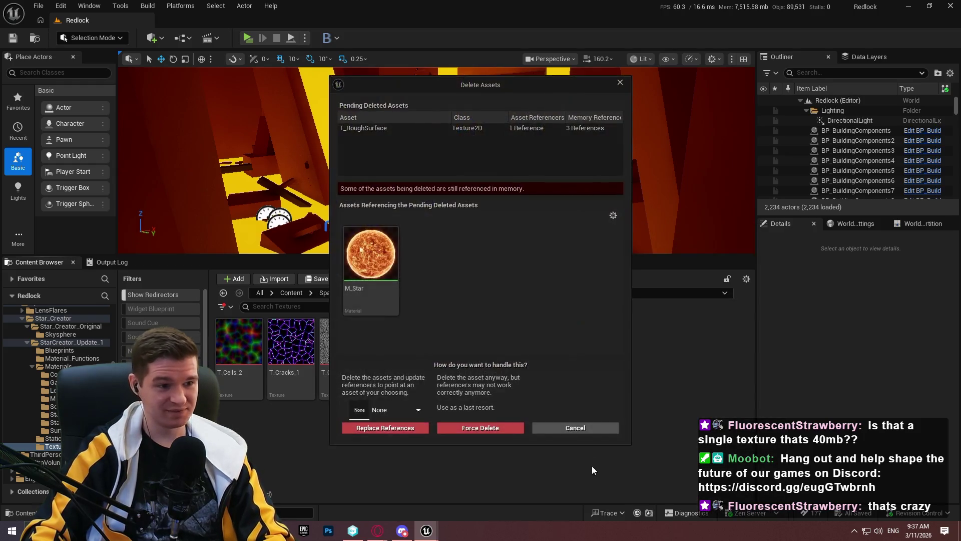
click(576, 428)
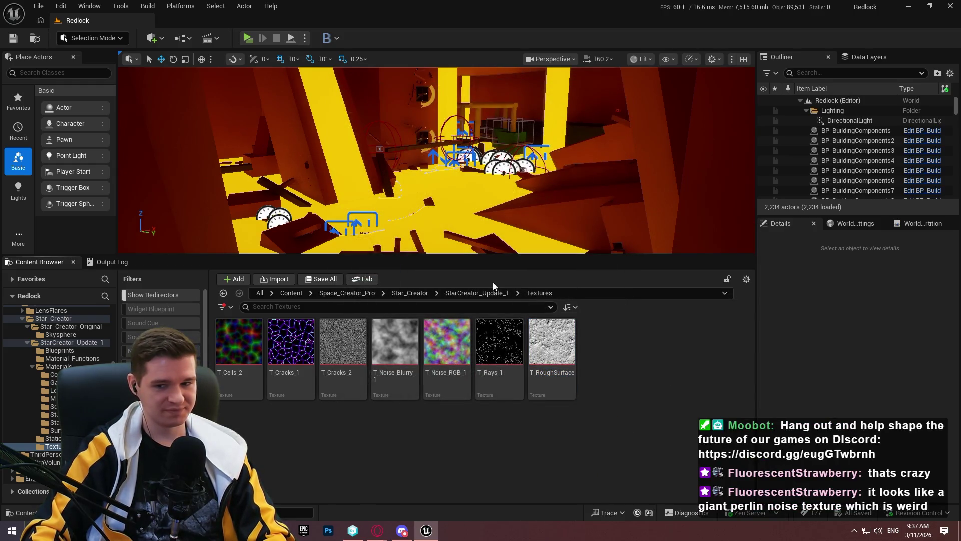
click(488, 295)
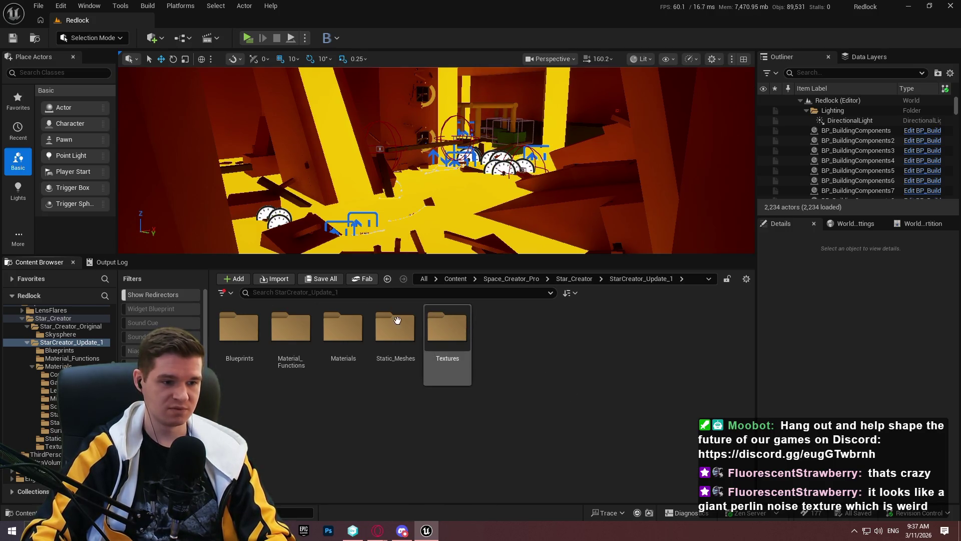
Check the Materials and Material_Functions folders, go up to Content, and open Space_Creator_Pro's Size Map.
click(394, 336)
double_click(341, 348)
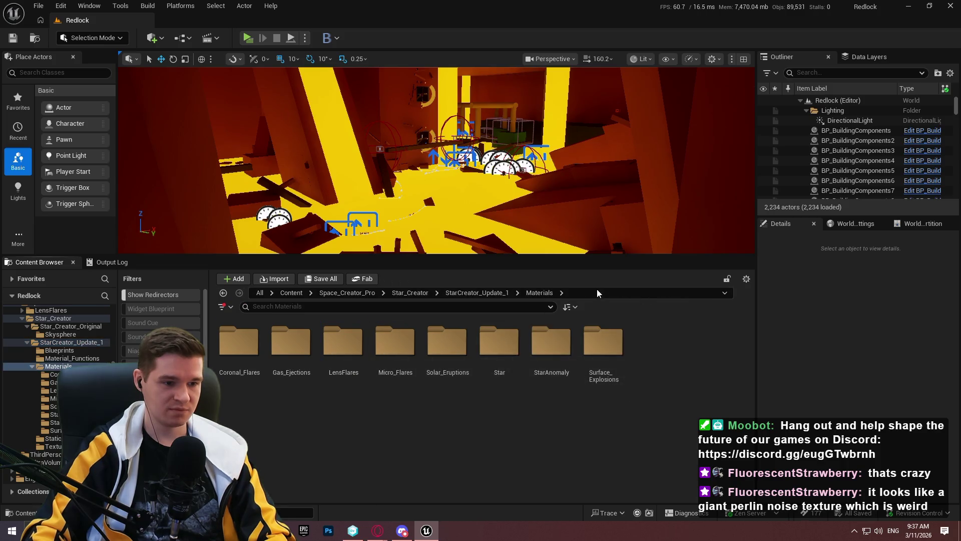
click(475, 293)
double_click(291, 342)
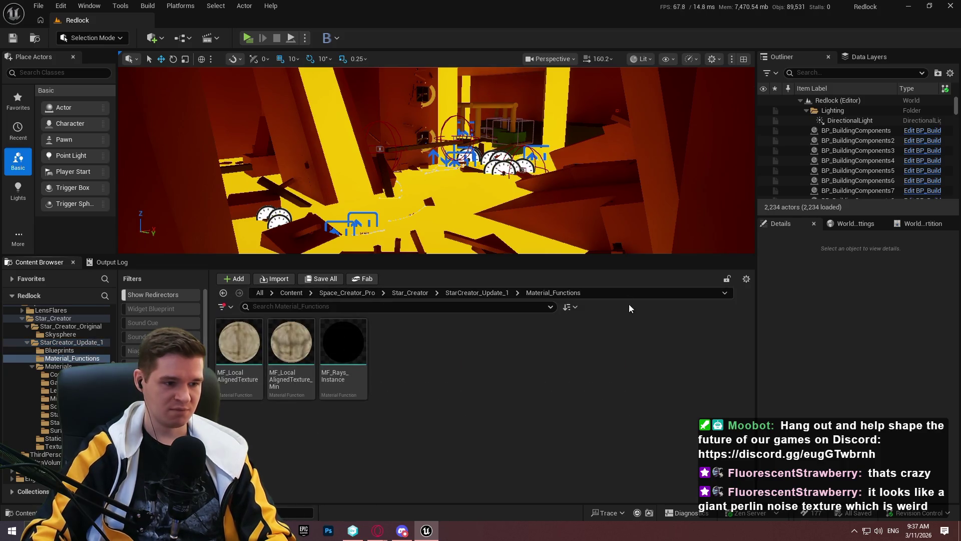
click(467, 292)
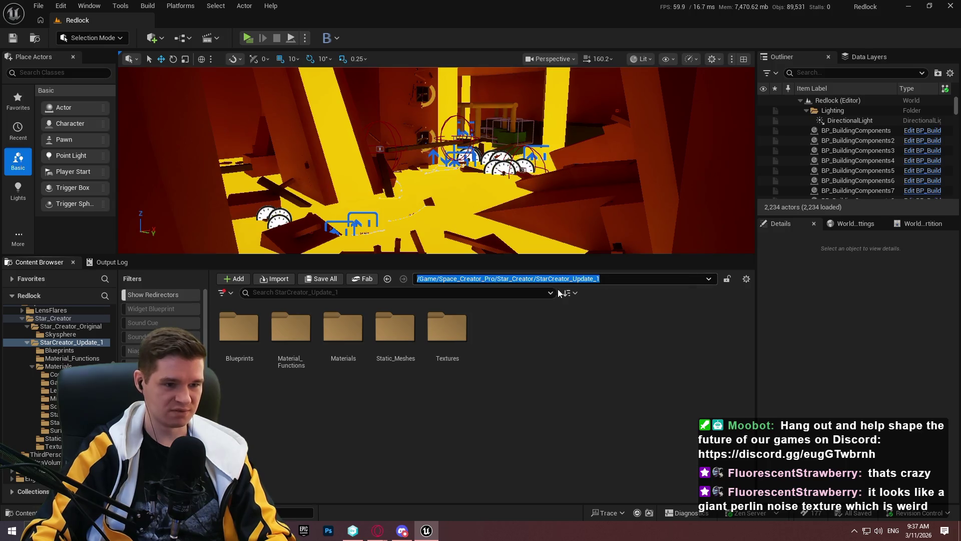
click(571, 279)
click(239, 331)
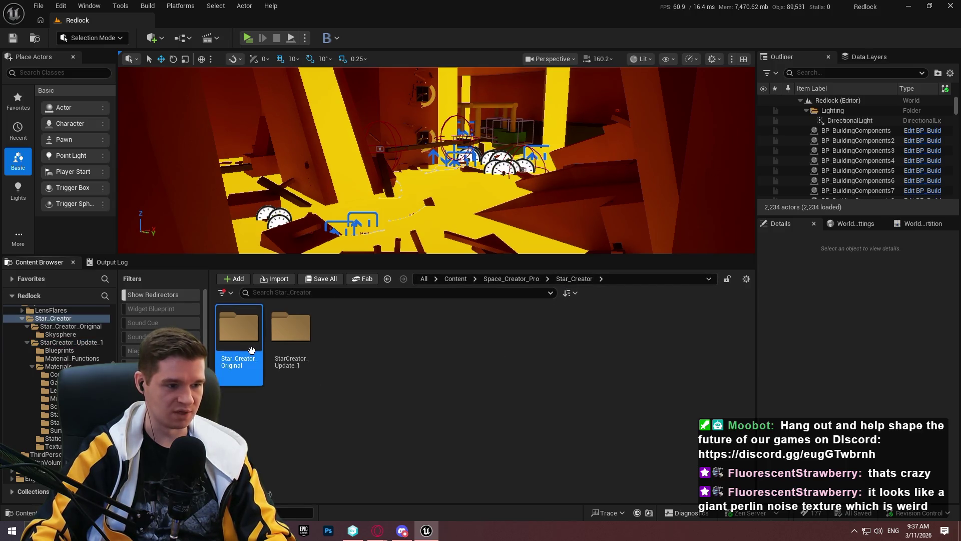
click(511, 279)
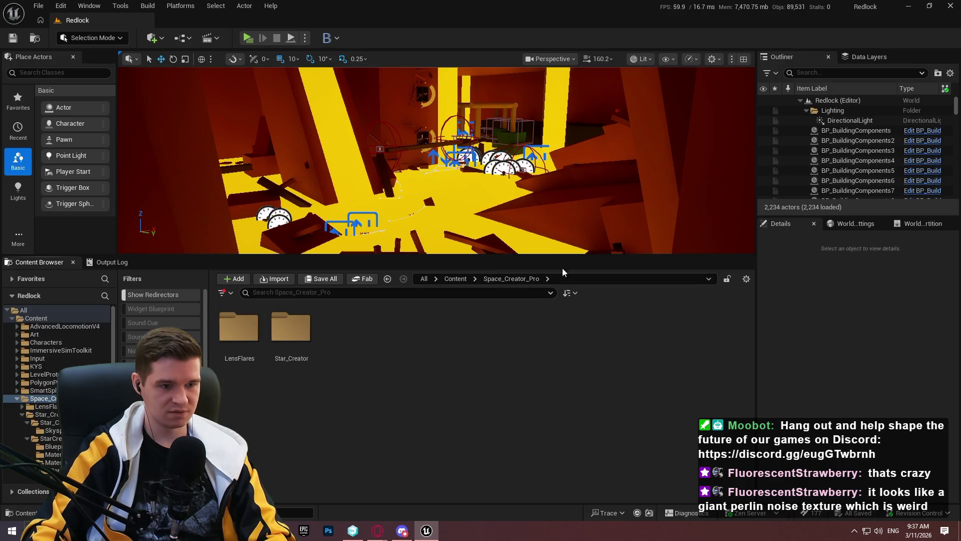
click(457, 278)
right_click(708, 333)
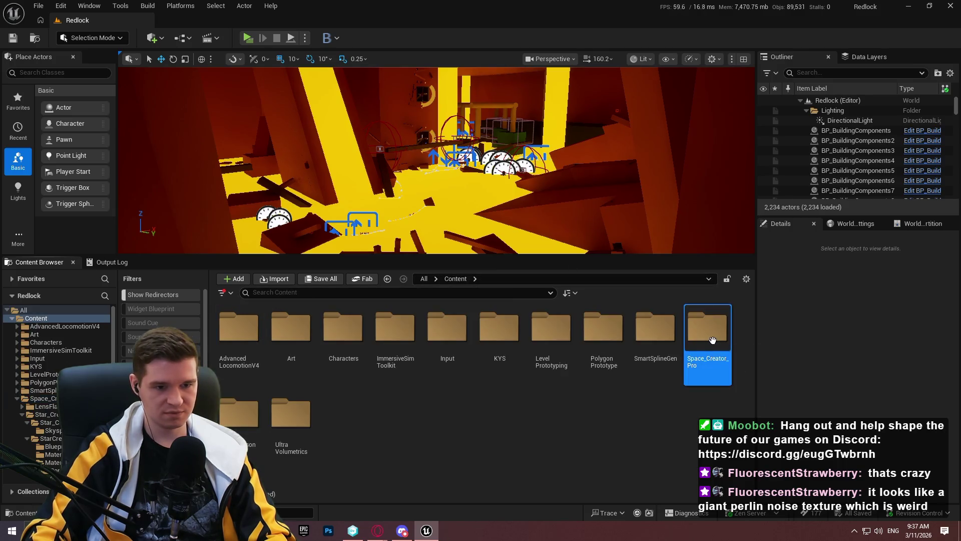
click(764, 278)
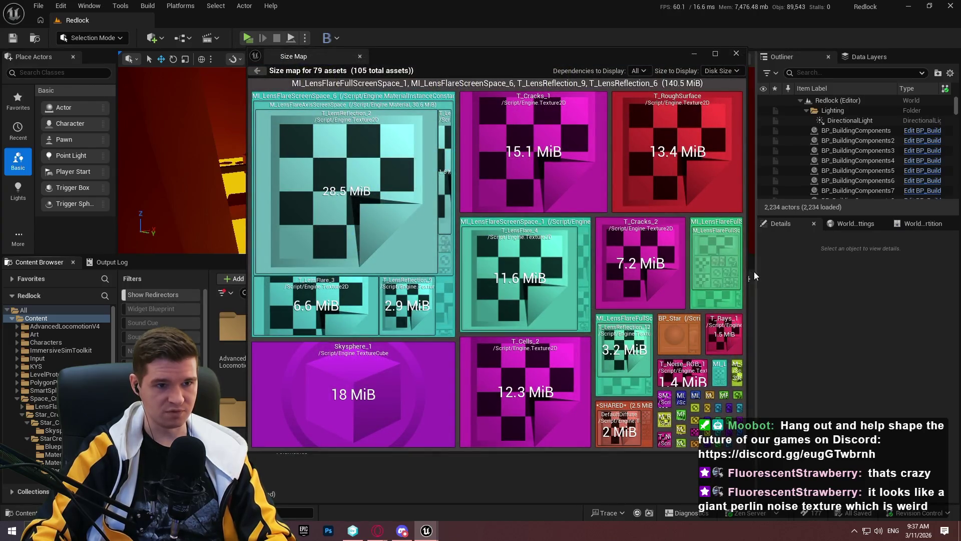
From the size map, try deleting the seven lens flare material instances, cancel, then locate T_LensReflection_2.
right_click(363, 100)
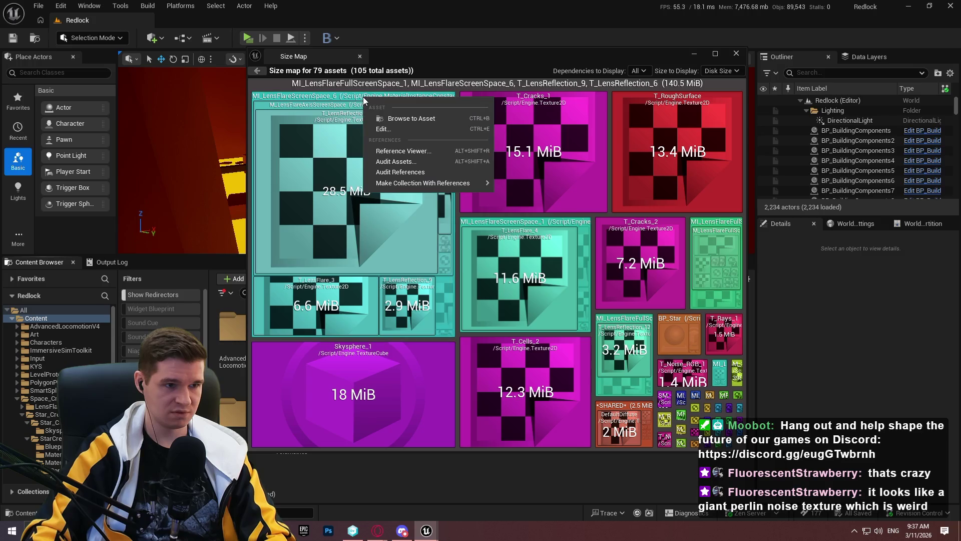
click(403, 118)
mouse_move(445, 59)
mouse_down()
mouse_move(959, 52)
mouse_move(750, 53)
mouse_move(766, 37)
mouse_up()
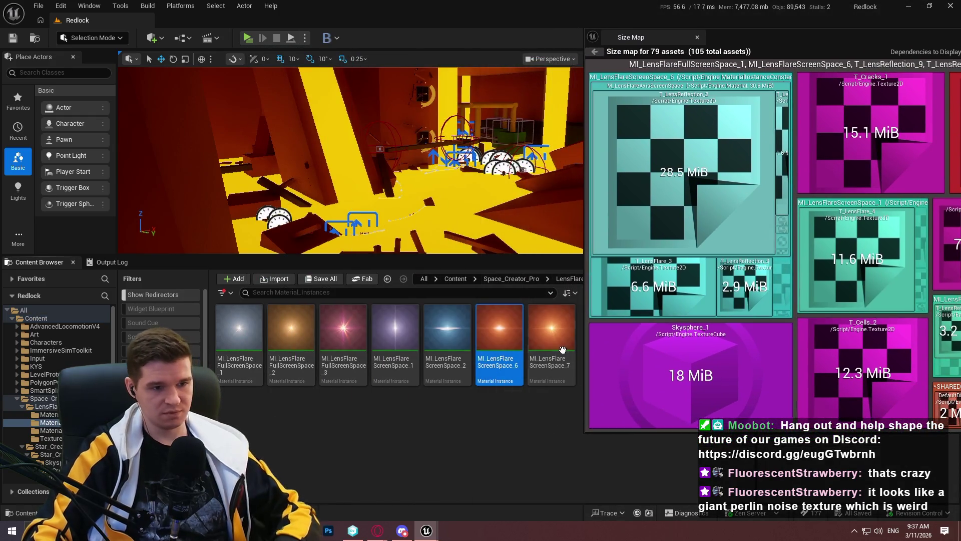
key(Right)
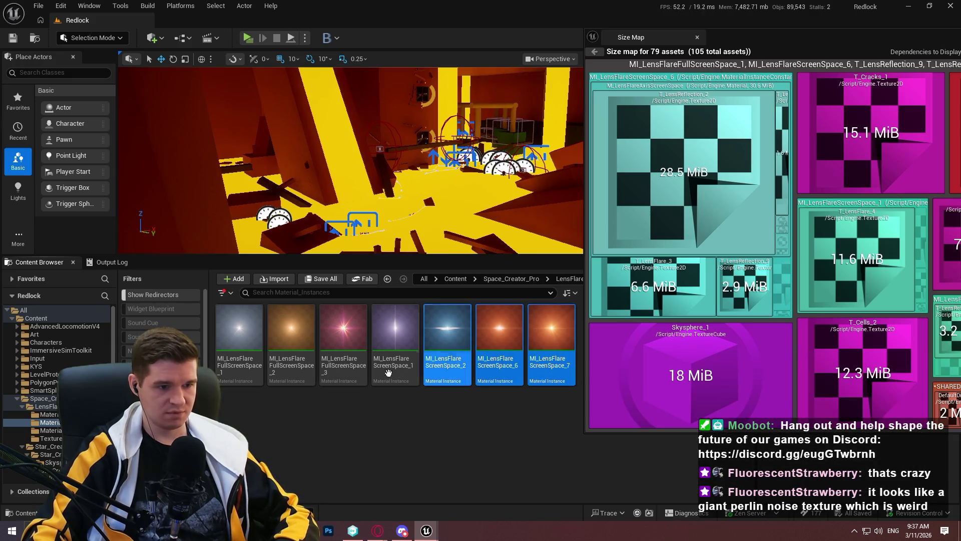
shift+click(334, 376)
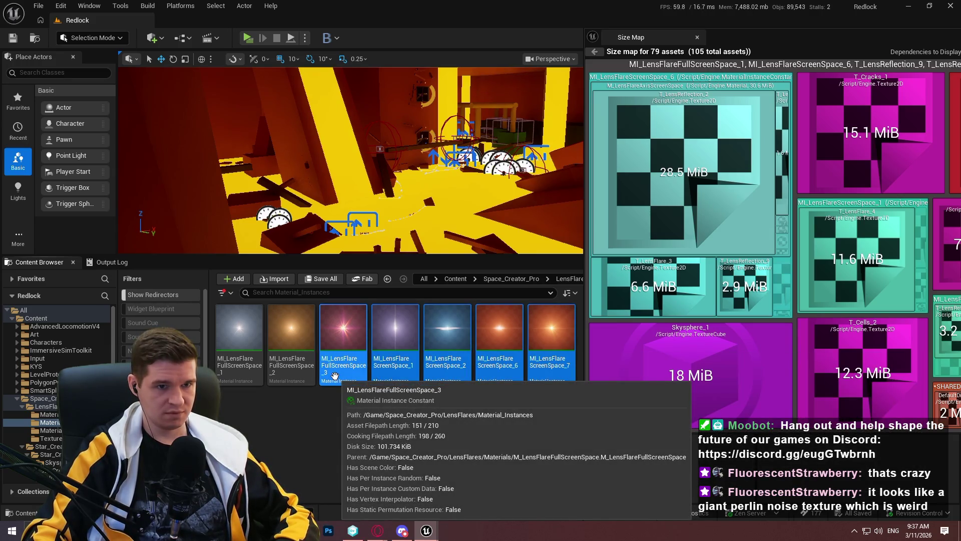
shift+click(248, 371)
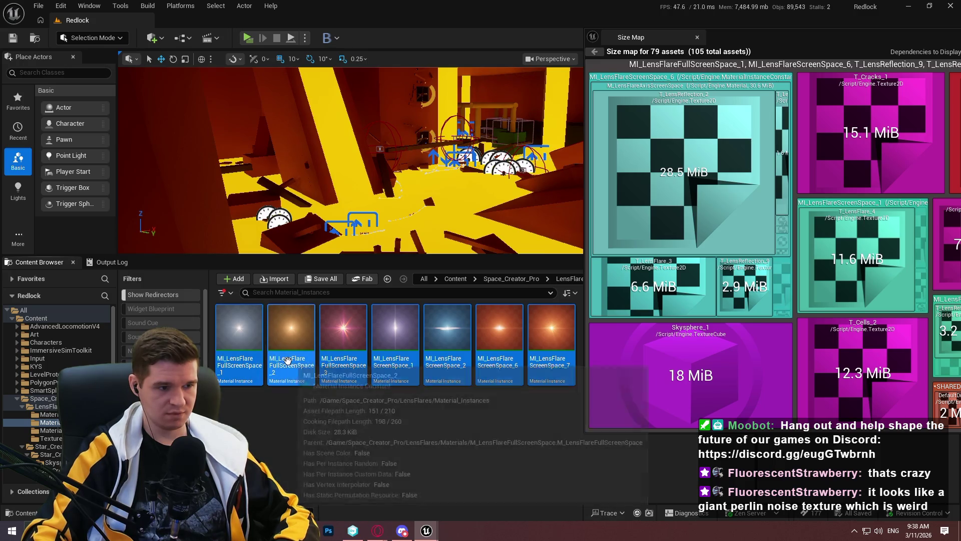
right_click(287, 360)
click(332, 306)
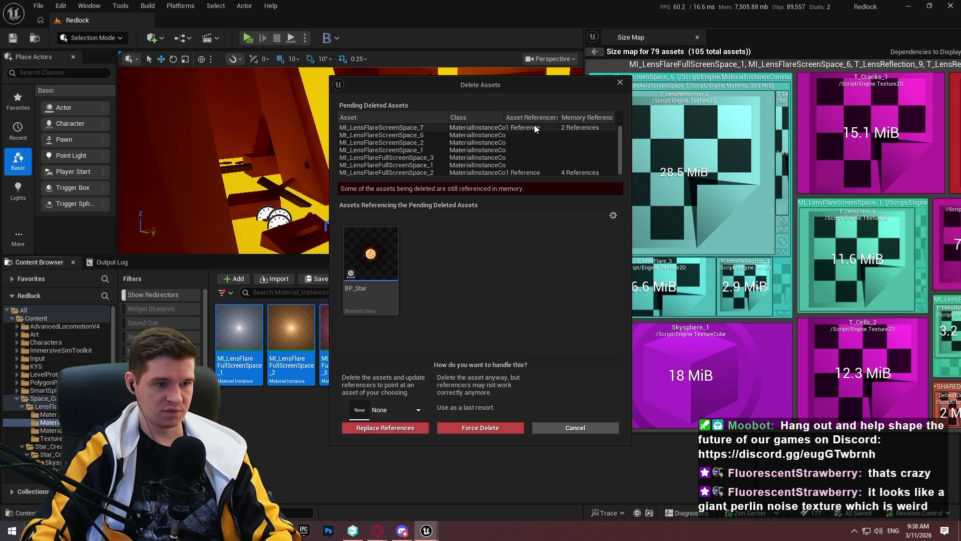
click(620, 82)
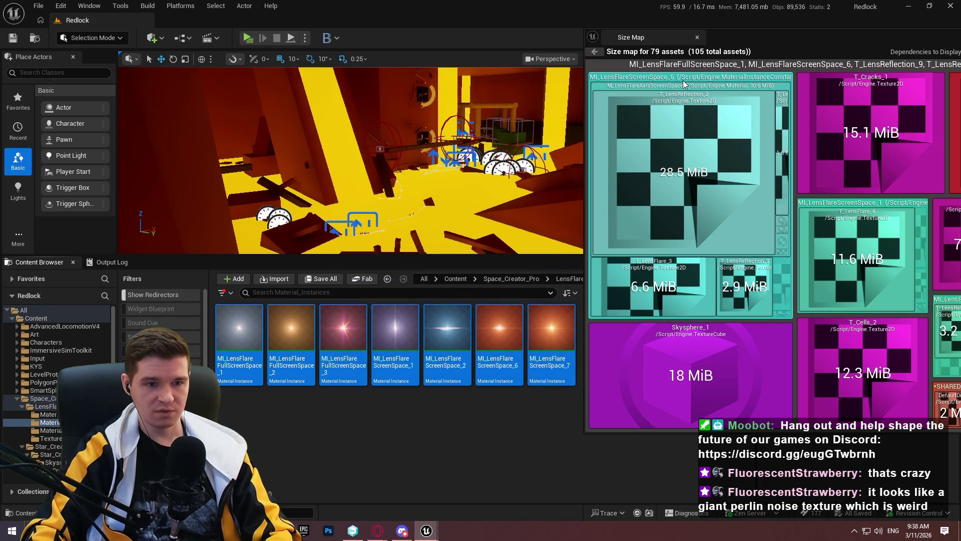
right_click(671, 105)
click(693, 111)
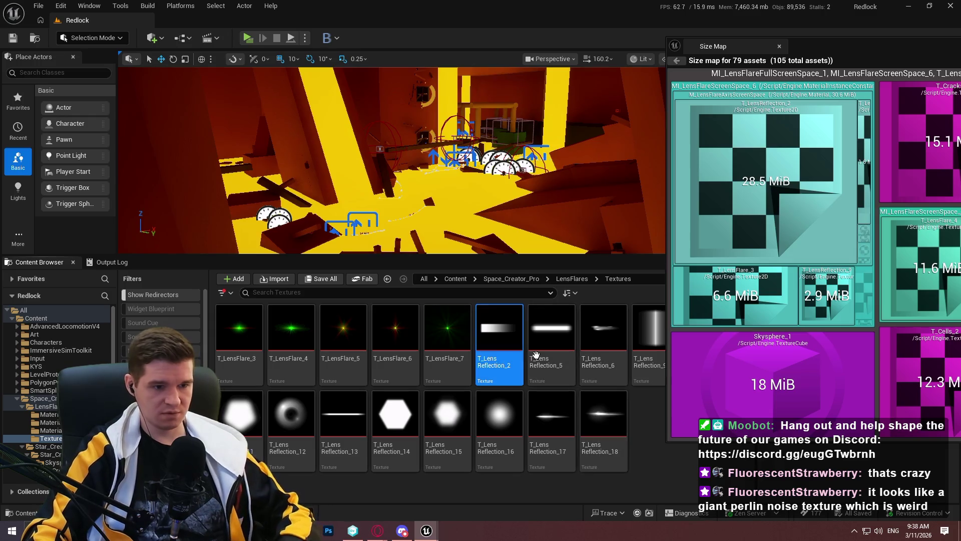
Select the lens reflection textures, T_LensReflection_5 through T_LensReflection_18, and request their deletion.
ctrl+click(550, 340)
ctrl+click(603, 341)
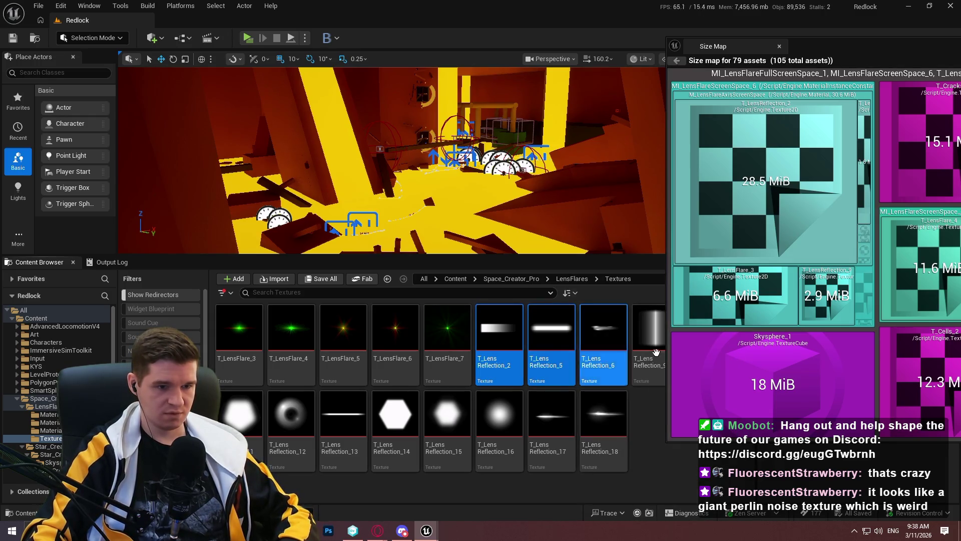
ctrl+click(651, 341)
ctrl+click(240, 426)
ctrl+click(292, 426)
ctrl+click(343, 426)
ctrl+click(447, 425)
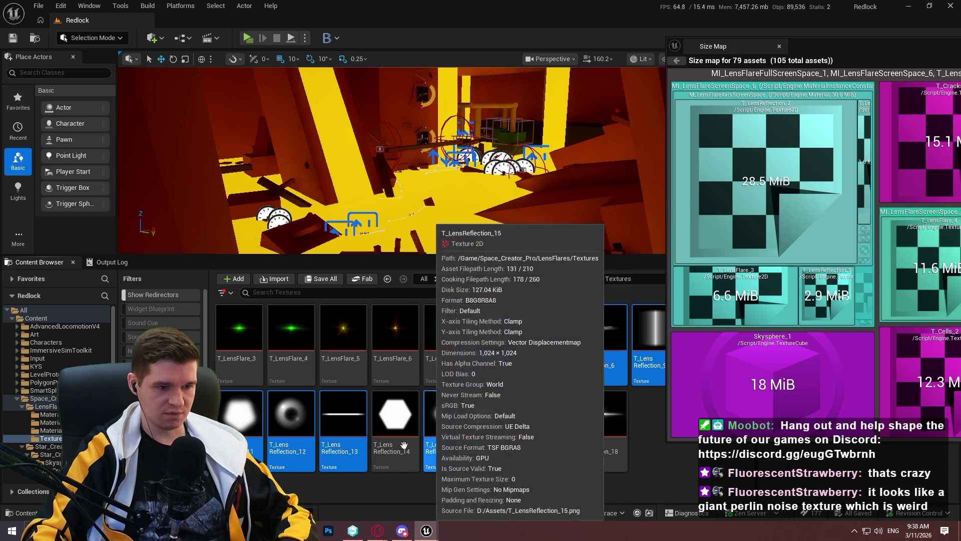
ctrl+click(395, 426)
ctrl+click(499, 426)
ctrl+click(552, 425)
ctrl+click(603, 425)
right_click(601, 433)
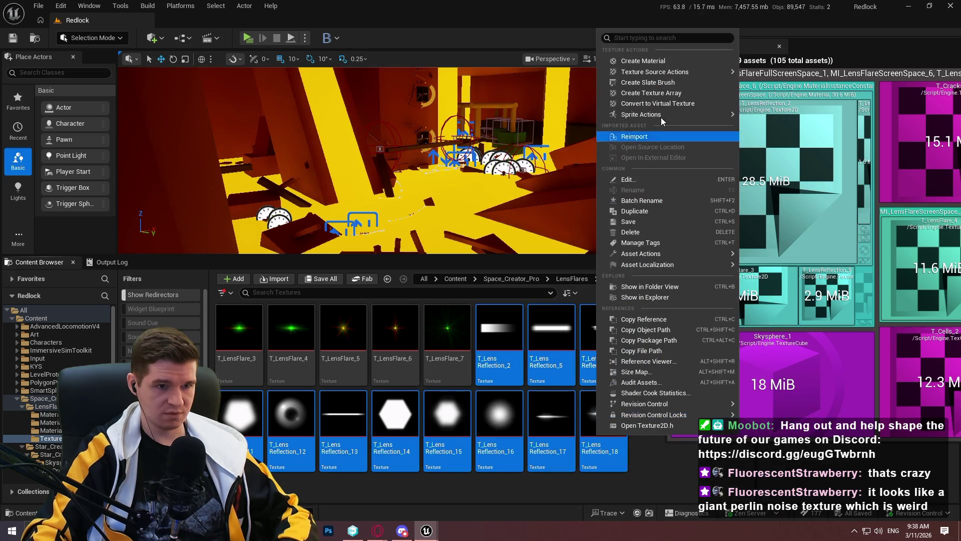
click(636, 233)
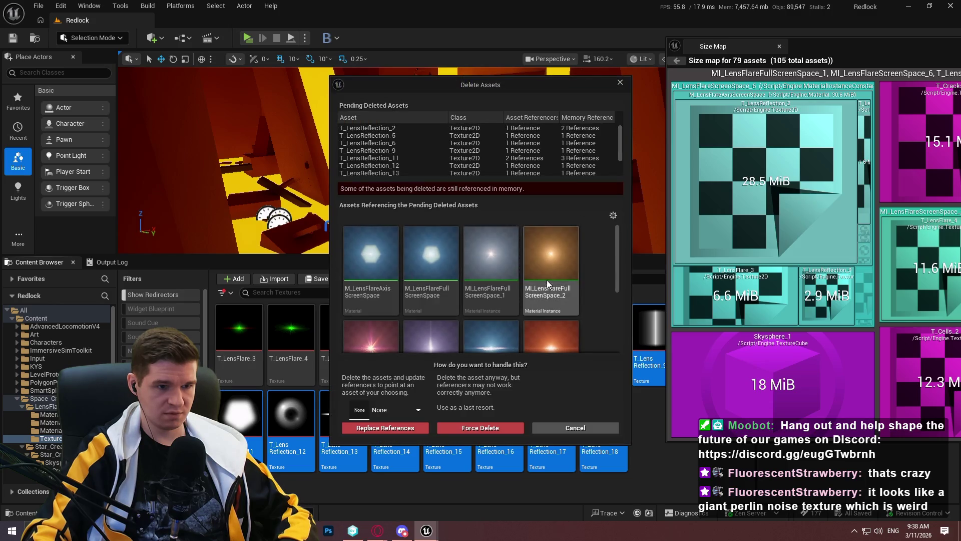
Review the referencing lens flare materials, cancel the deletion, and close the size map.
scroll(547, 281, down, 2)
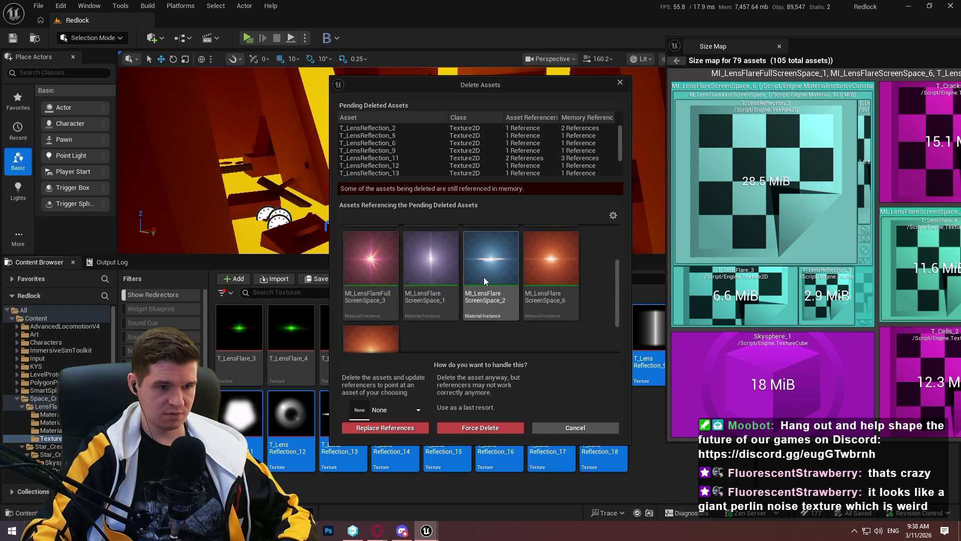
click(484, 278)
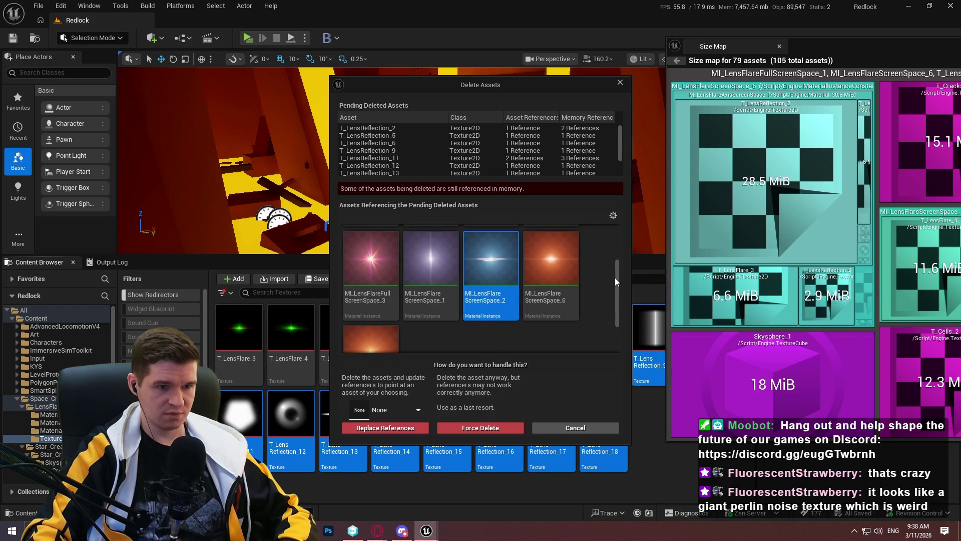
mouse_move(617, 272)
mouse_down()
mouse_move(617, 228)
mouse_move(615, 311)
mouse_up()
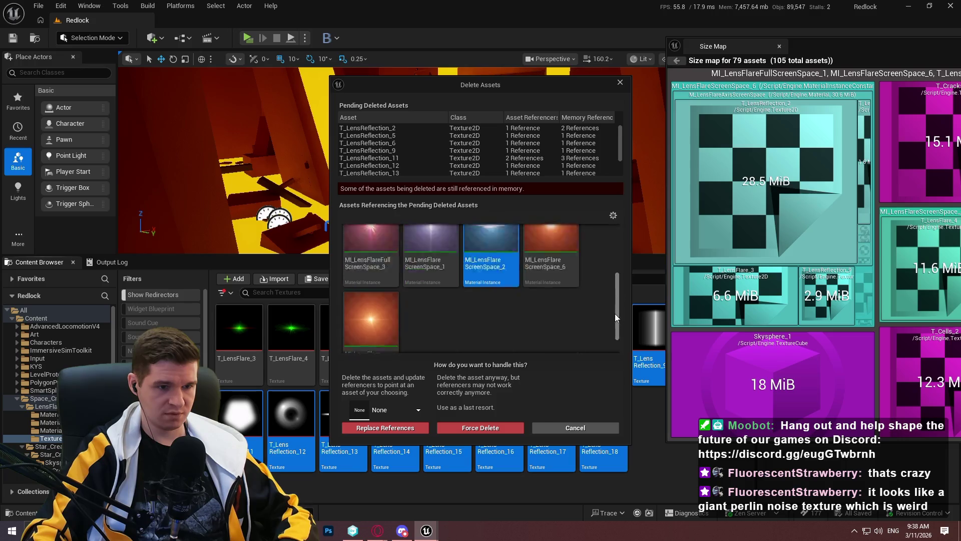
scroll(624, 290, down, 3)
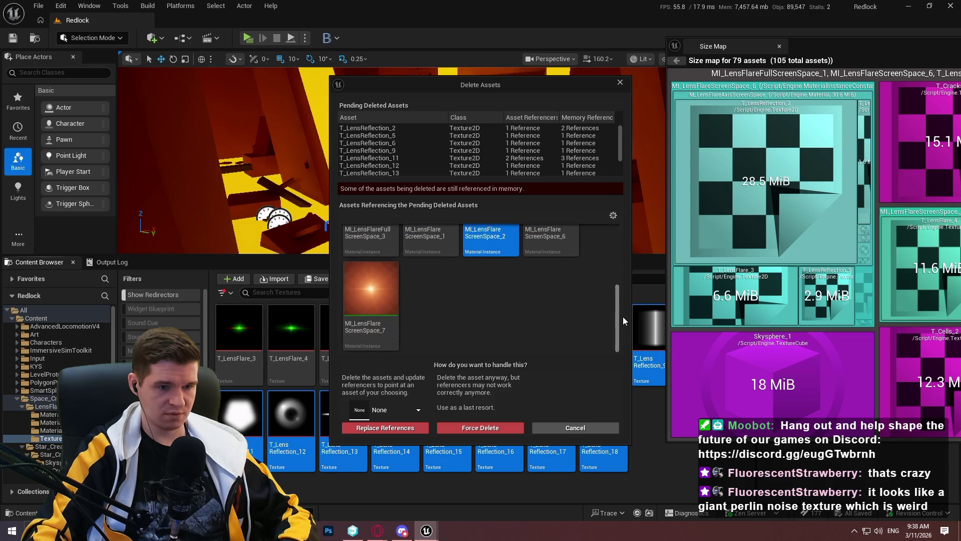
mouse_move(541, 87)
mouse_down()
mouse_move(876, 64)
mouse_move(832, 69)
mouse_up()
click(910, 66)
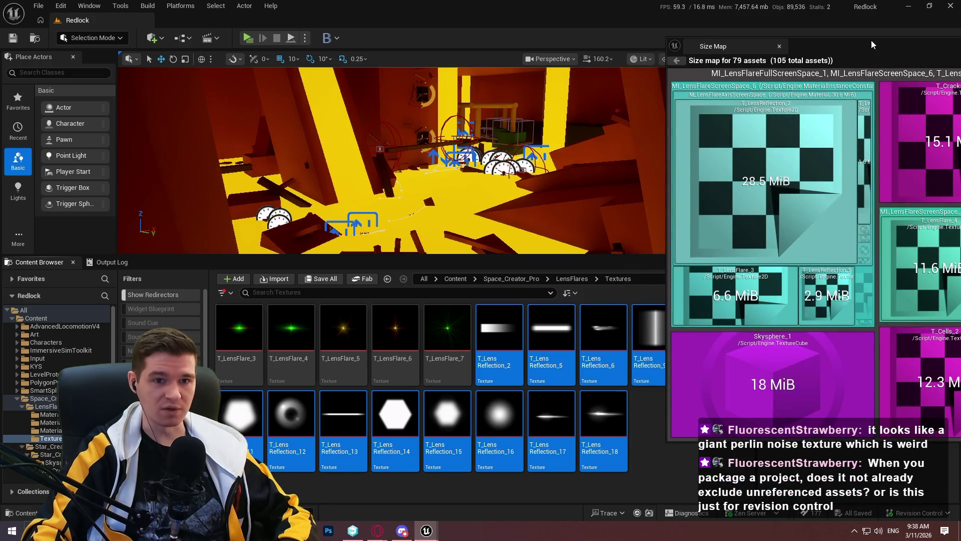
drag(871, 40, 512, 41)
click(798, 45)
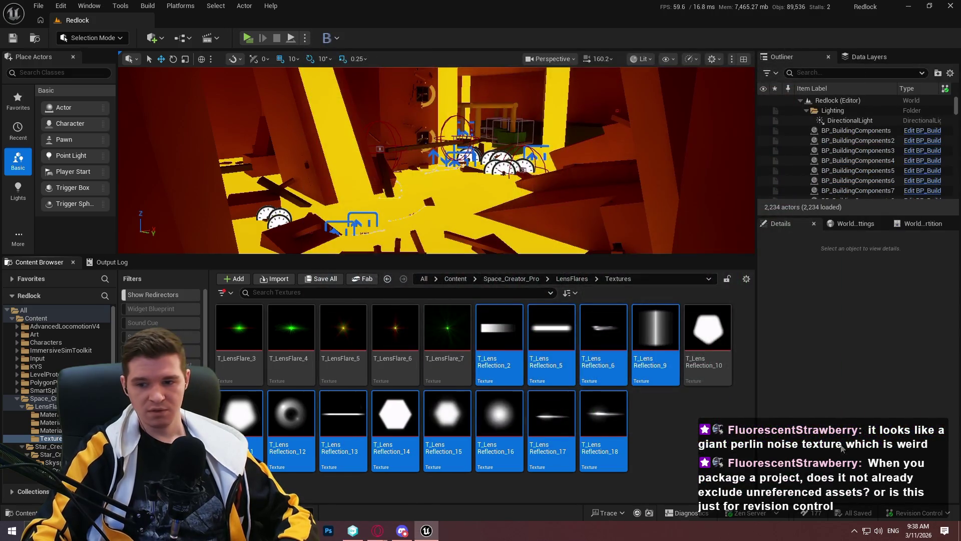
Try deleting T_LensReflection_2 with its M_LensFlareAxisScreenSpace material, then cancel.
click(705, 447)
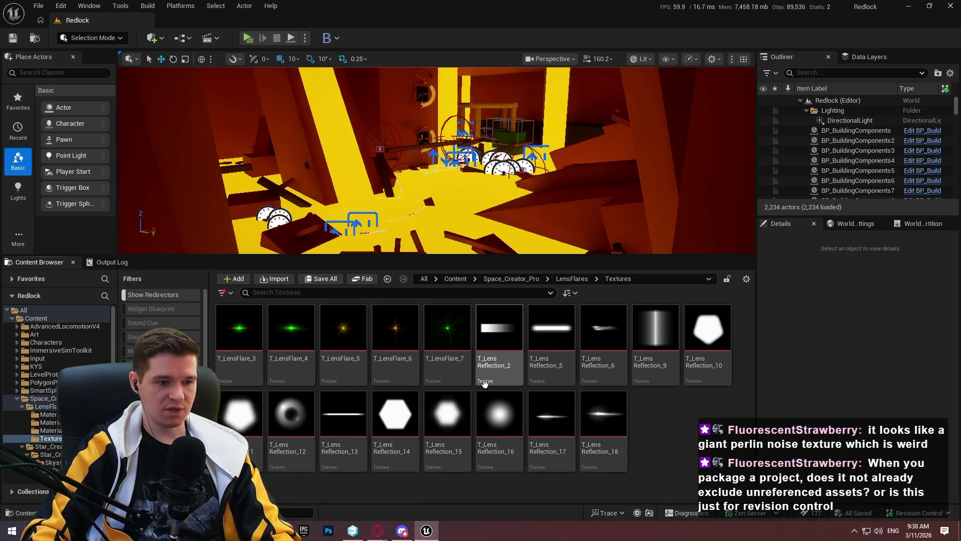
mouse_move(488, 383)
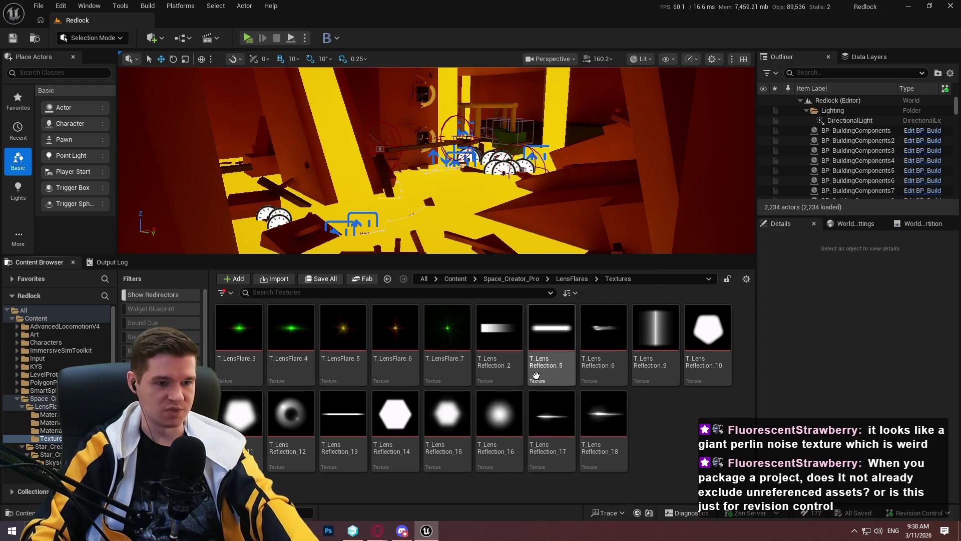
mouse_move(539, 332)
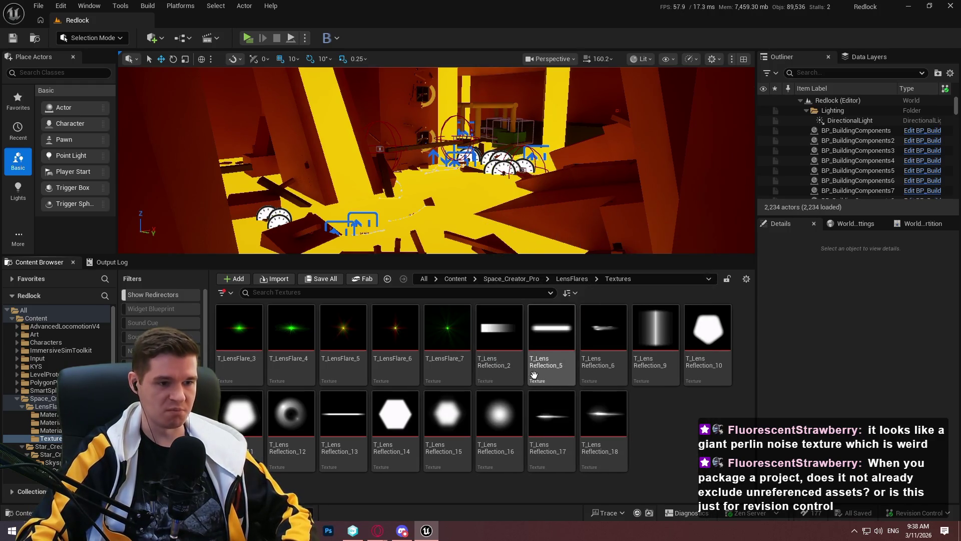
mouse_move(507, 353)
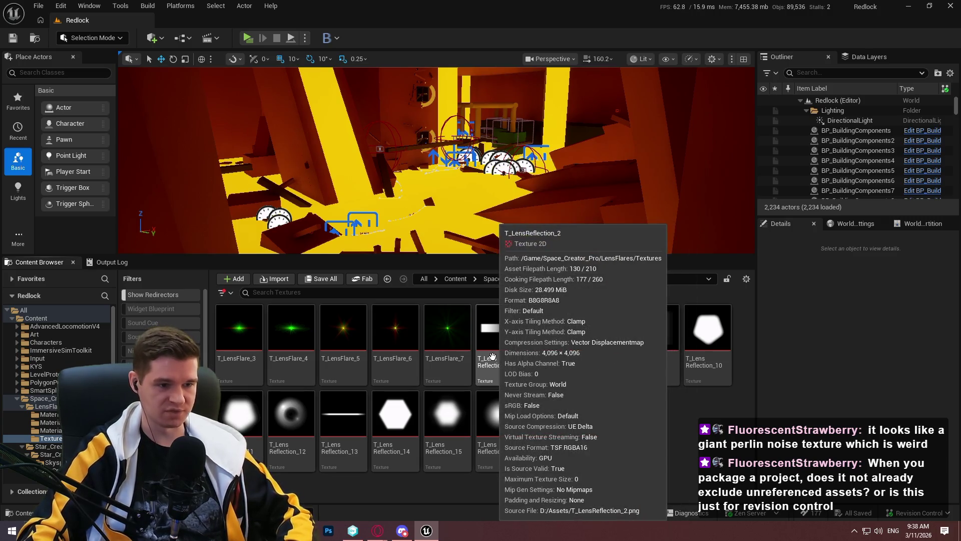
click(492, 356)
key(Delete)
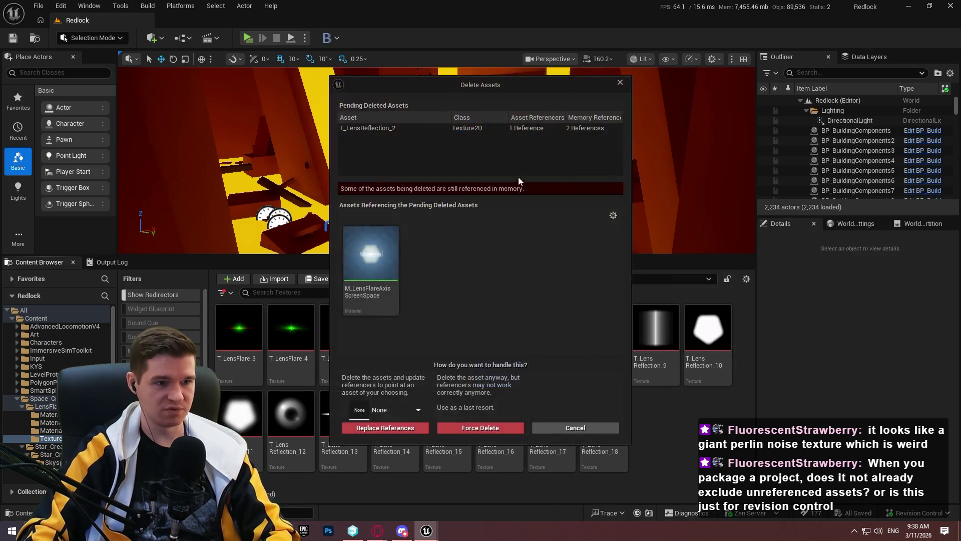
right_click(370, 263)
click(427, 282)
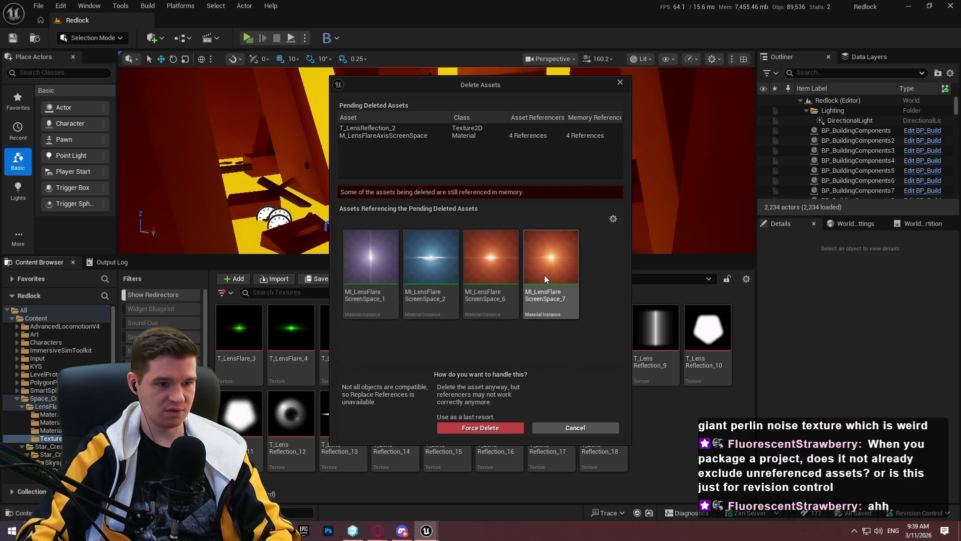
mouse_move(486, 279)
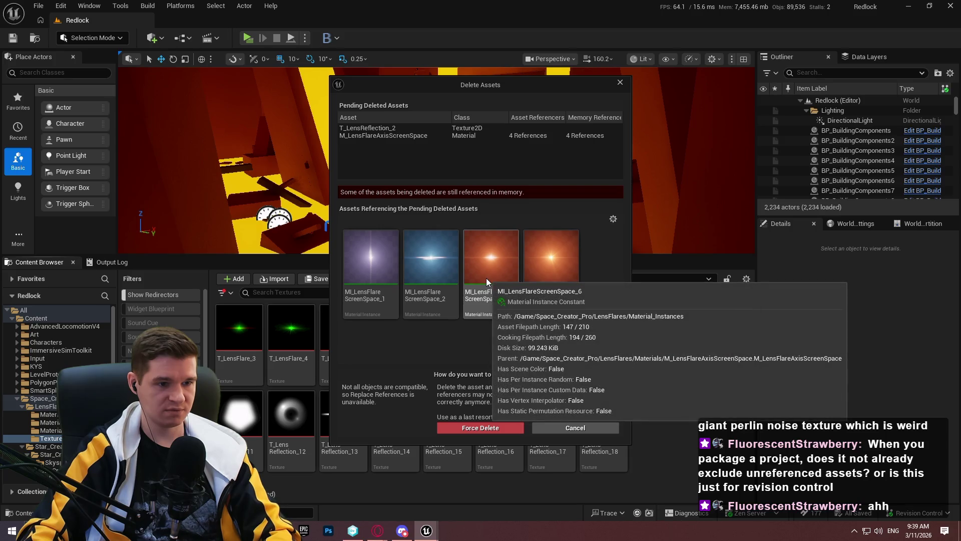
click(621, 83)
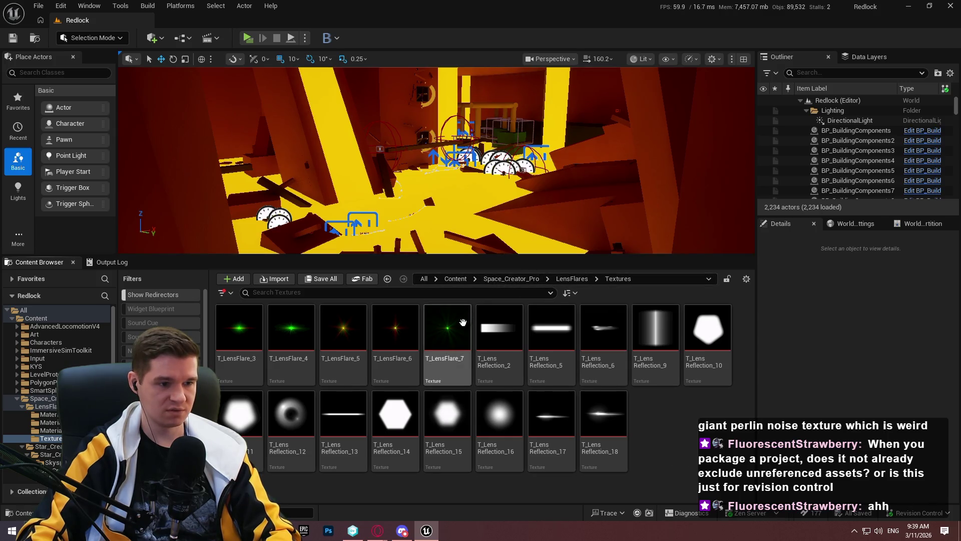
Tilt the level view downward and go up from Textures to the Content folder.
click(397, 360)
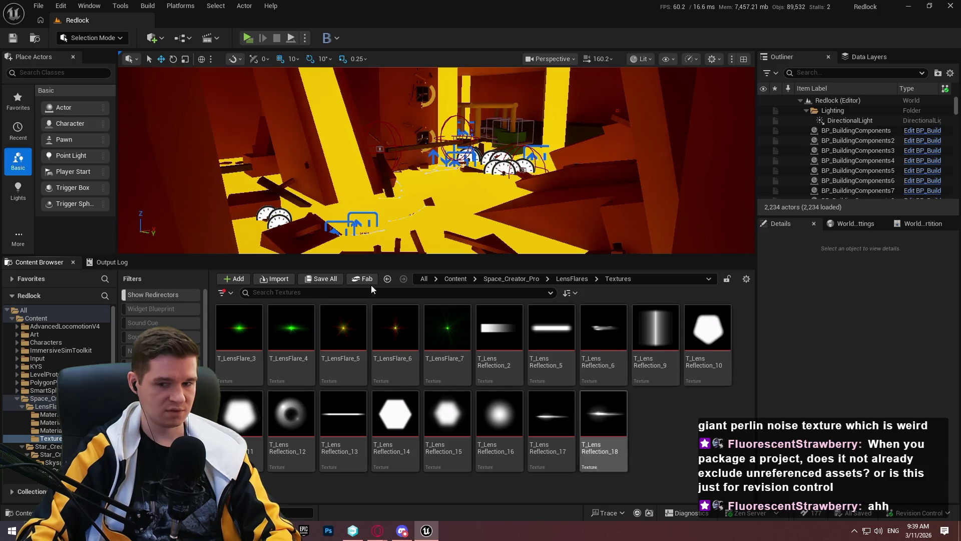
mouse_move(635, 127)
mouse_down()
mouse_move(636, 180)
mouse_move(616, 130)
mouse_move(616, 161)
mouse_up()
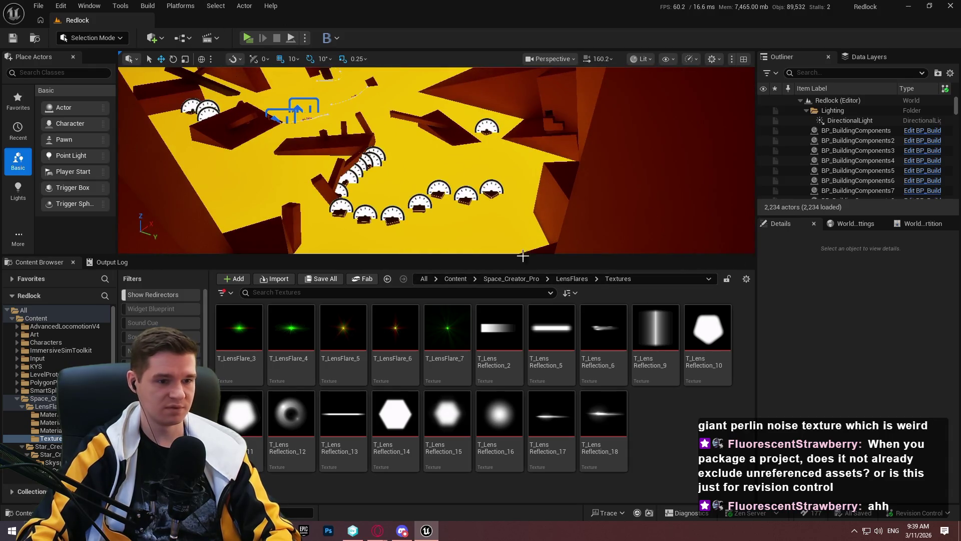
click(520, 278)
click(455, 278)
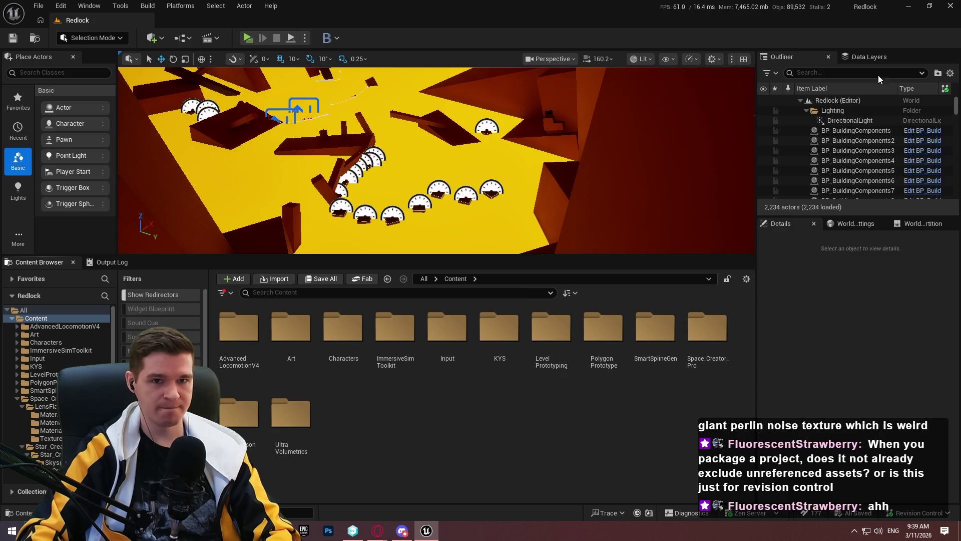
Select all 85 deleted items in Pending Changes and check them in as 'Star creator cleanup'.
key(alt+Tab)
click(57, 60)
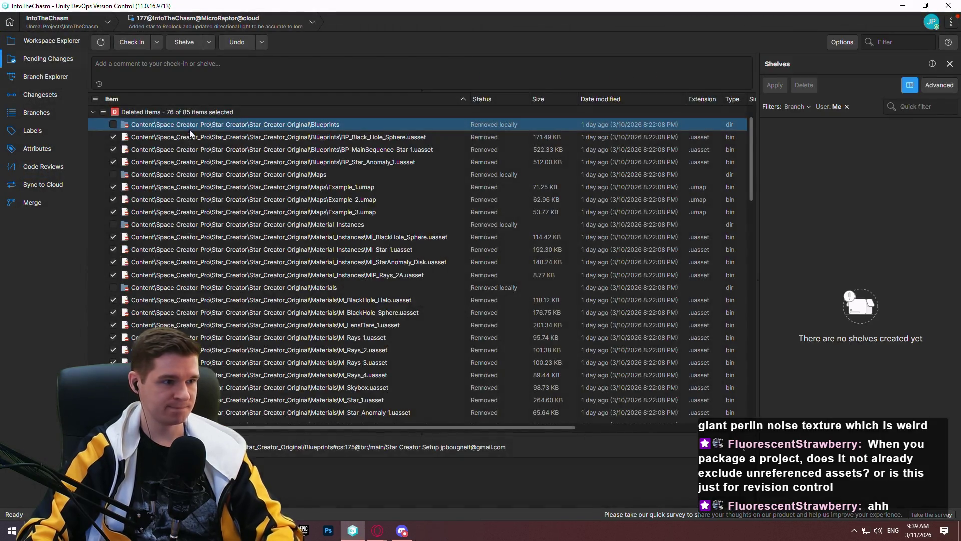
click(98, 99)
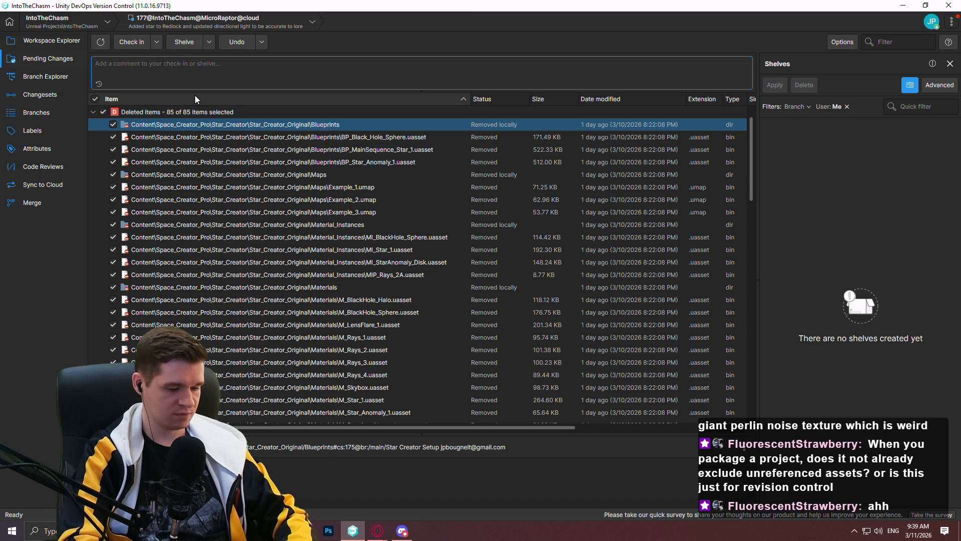
text(Star creator cleanu)
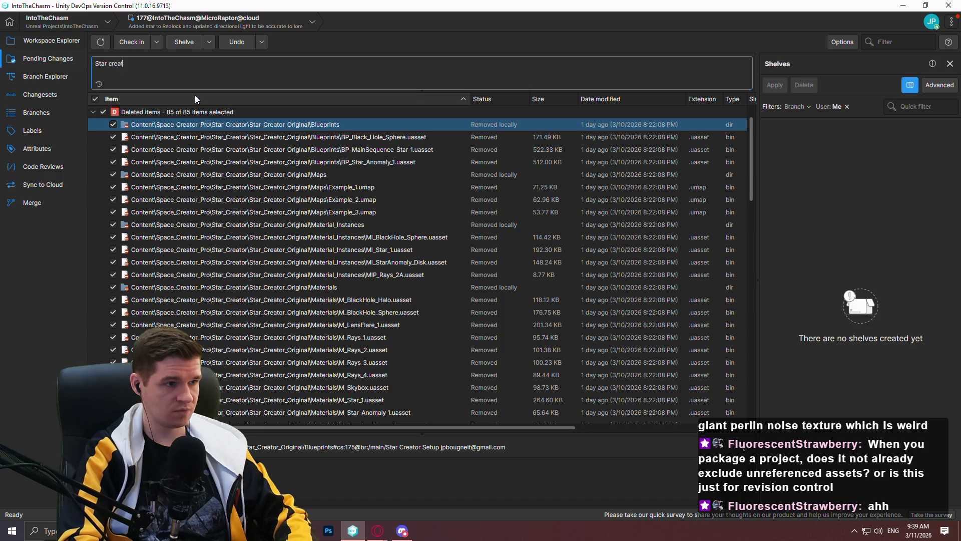
text(p)
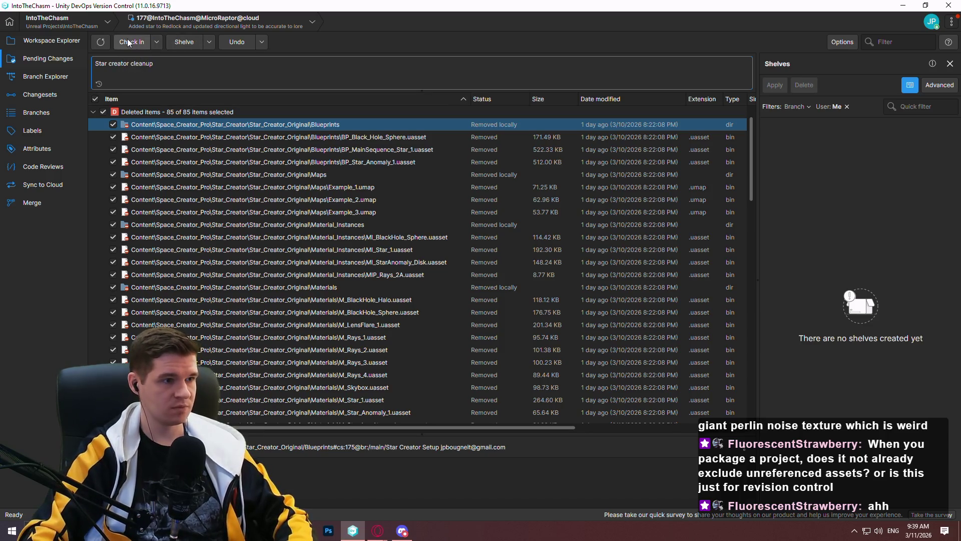
click(127, 39)
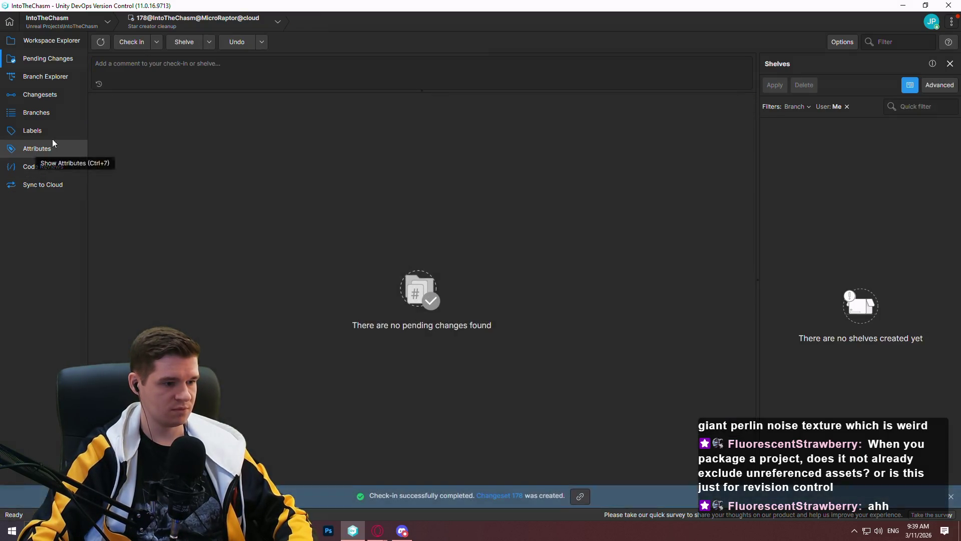
click(58, 45)
Merge changeset 178 into /main from the Branch Explorer and check in the merge with a comment.
click(79, 76)
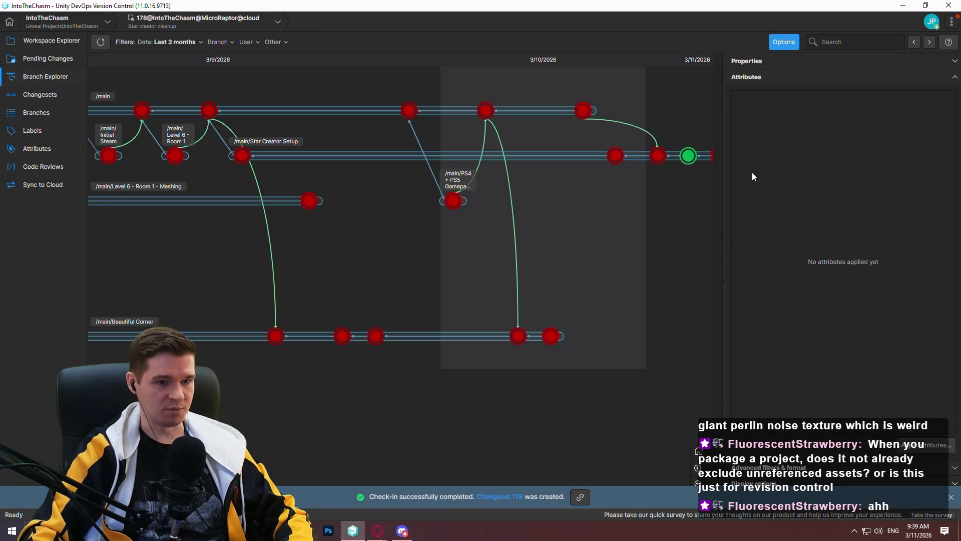
right_click(621, 159)
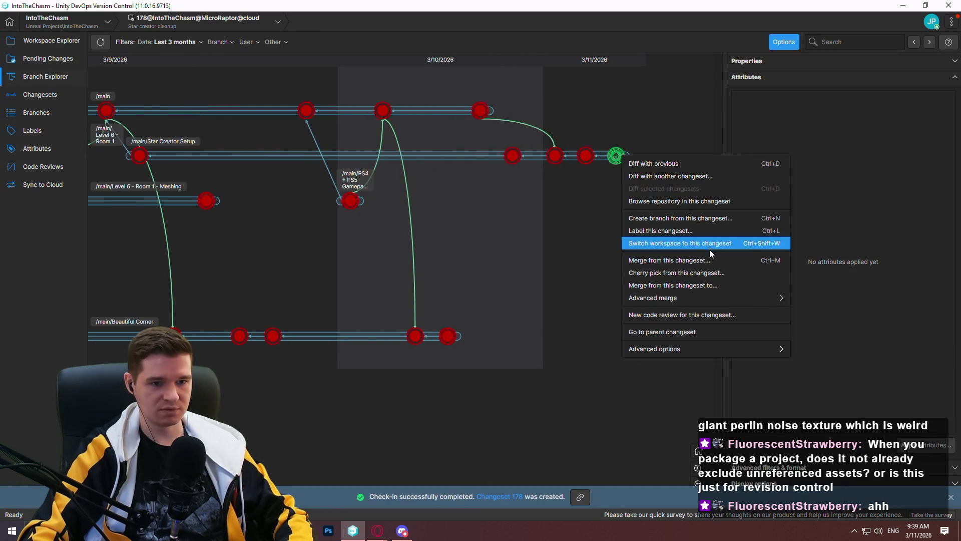
click(716, 283)
double_click(329, 218)
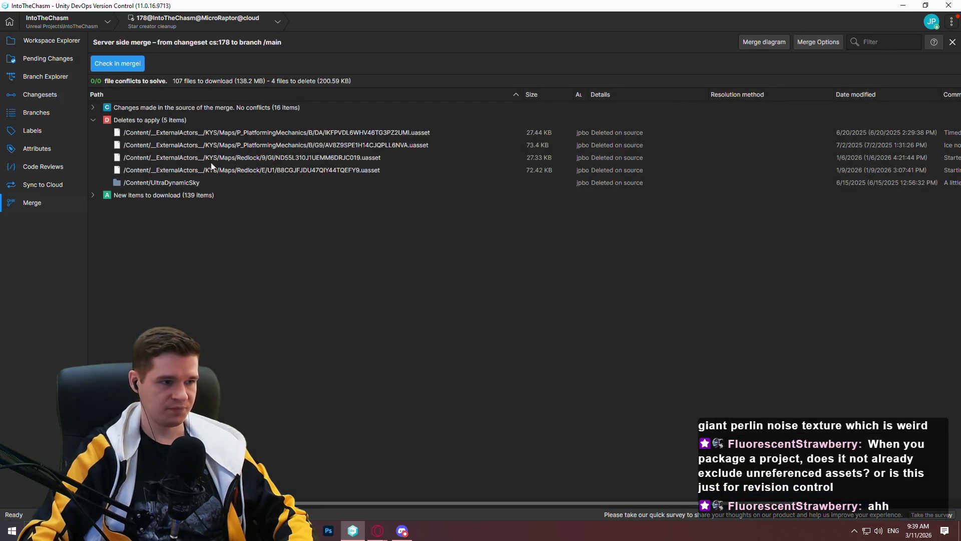
click(118, 63)
text(star cre)
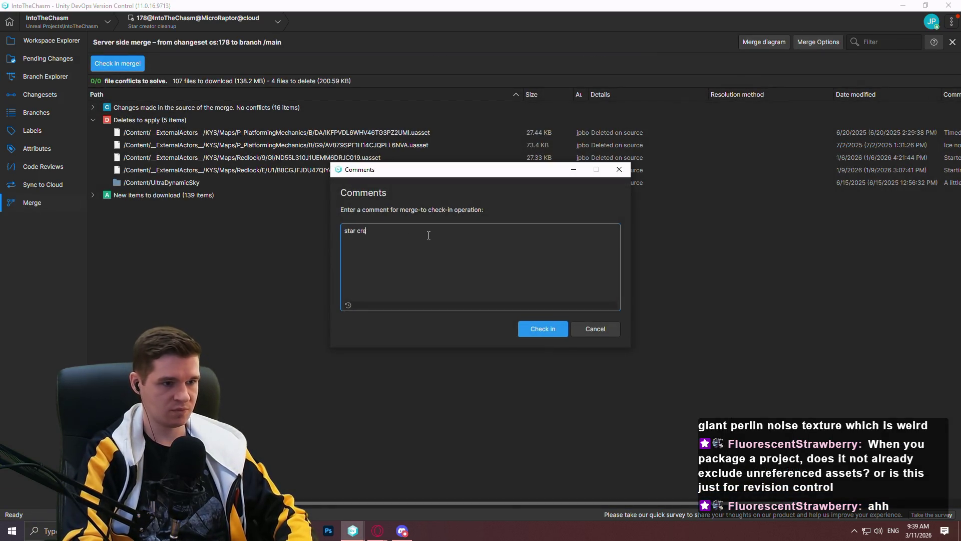
text(ator test)
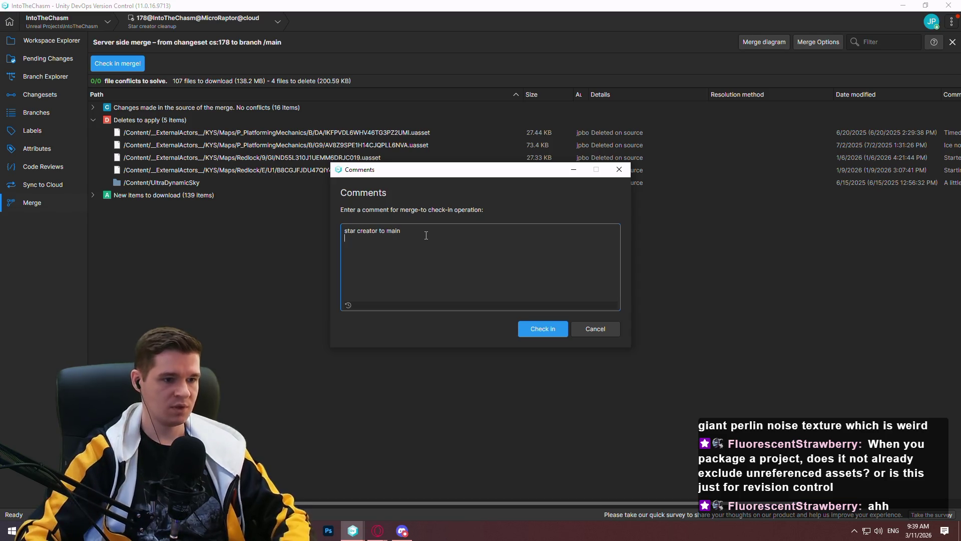
click(532, 331)
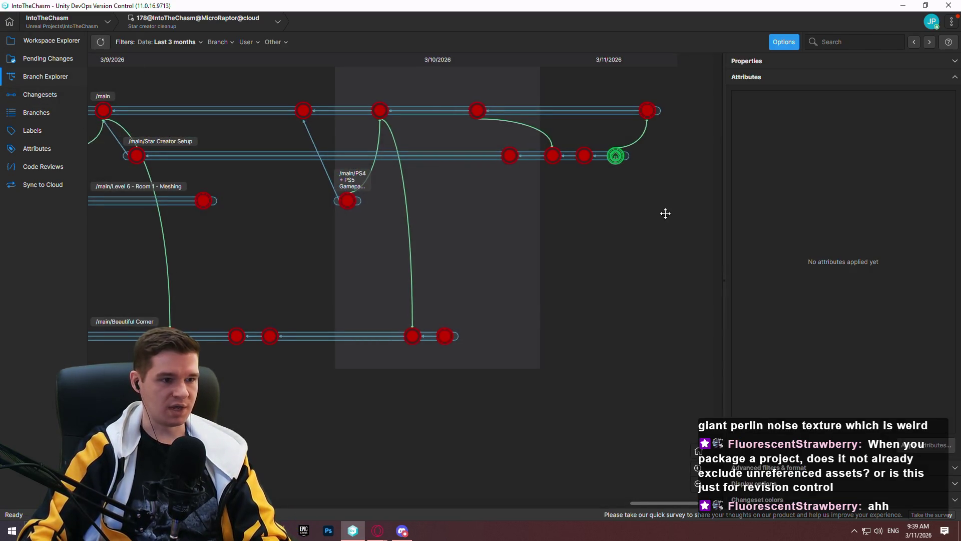
right_click(614, 111)
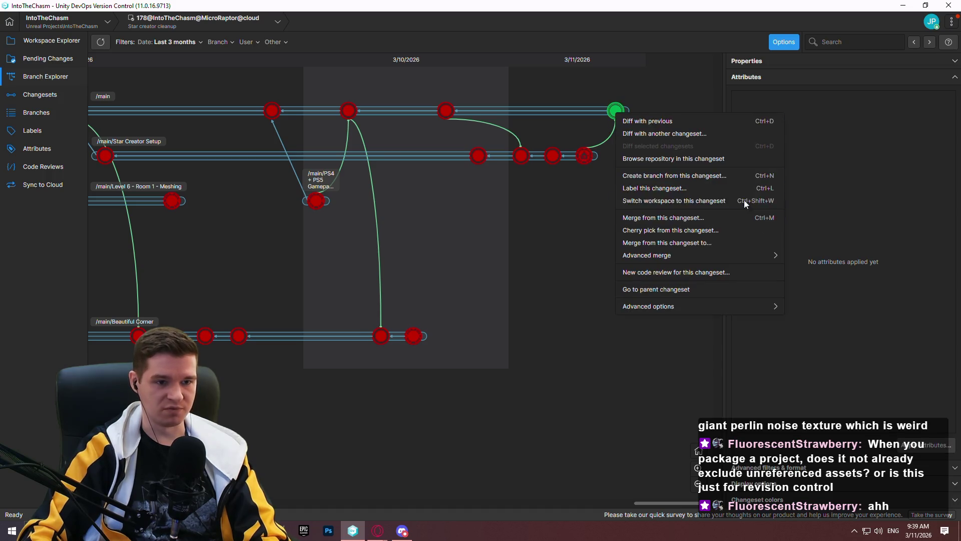
Start merging the newest /main changeset into /main/Beautiful Corner.
click(690, 244)
scroll(361, 270, down, 3)
scroll(365, 253, up, 3)
click(362, 241)
click(589, 366)
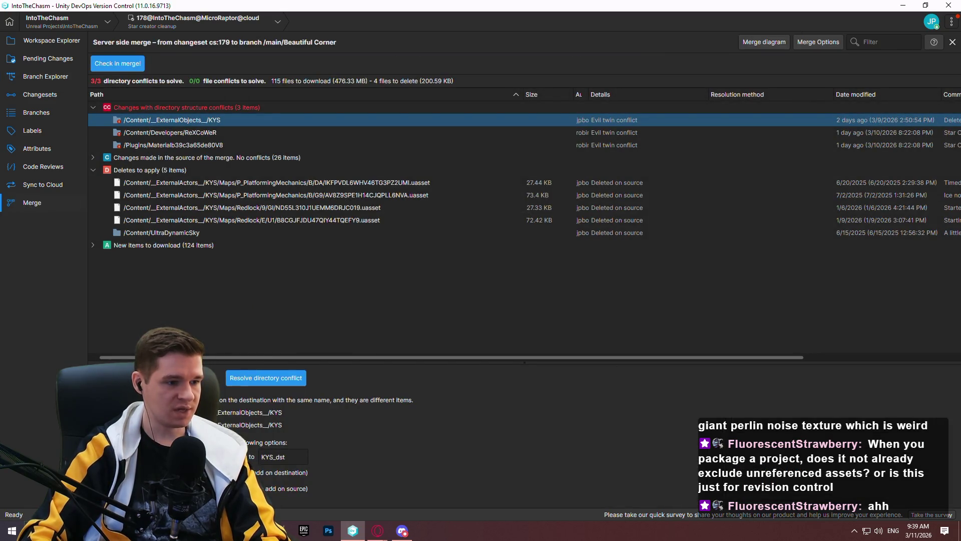
Enlarge the conflict details pane and keep the source version for the KYS evil twin conflict.
drag(524, 361, 525, 399)
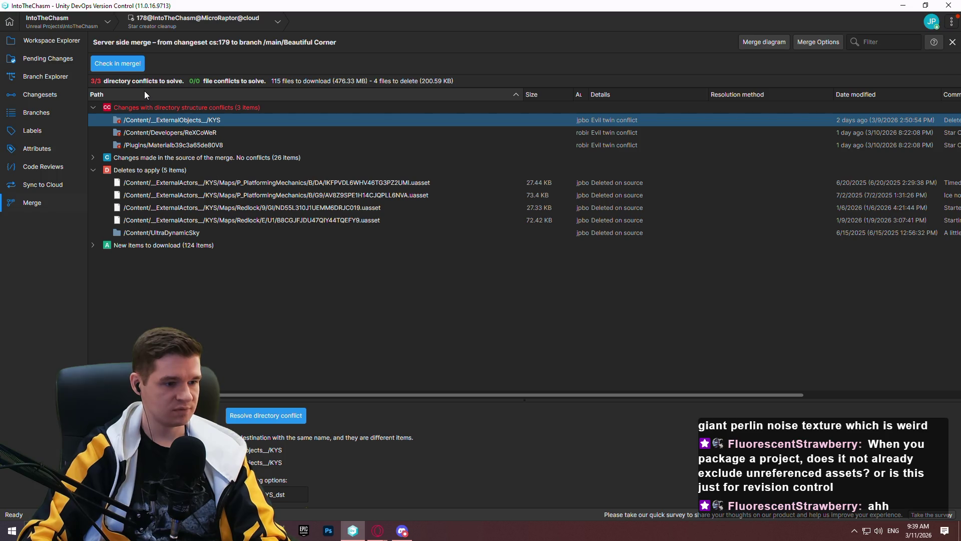
mouse_move(524, 399)
mouse_down()
mouse_move(524, 334)
mouse_move(524, 395)
mouse_up()
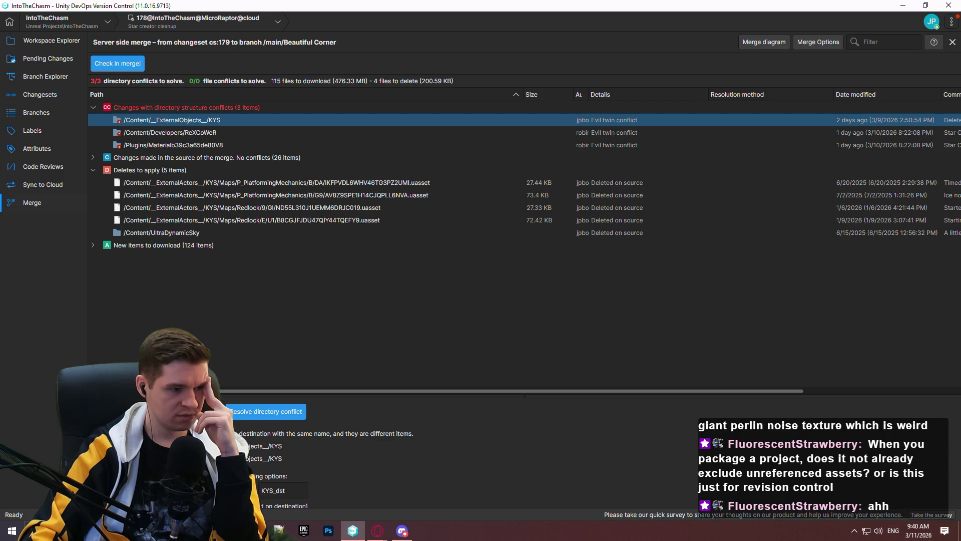
mouse_move(198, 396)
mouse_down()
mouse_move(199, 238)
mouse_move(199, 430)
mouse_up()
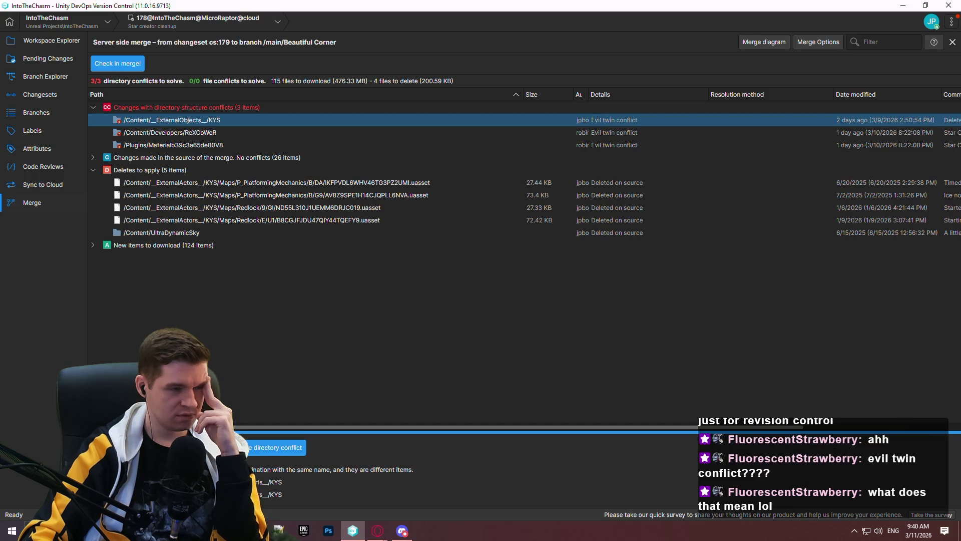
mouse_move(200, 430)
mouse_down()
mouse_move(201, 350)
mouse_move(200, 392)
mouse_move(200, 358)
mouse_move(200, 381)
mouse_move(136, 284)
mouse_move(129, 354)
mouse_up()
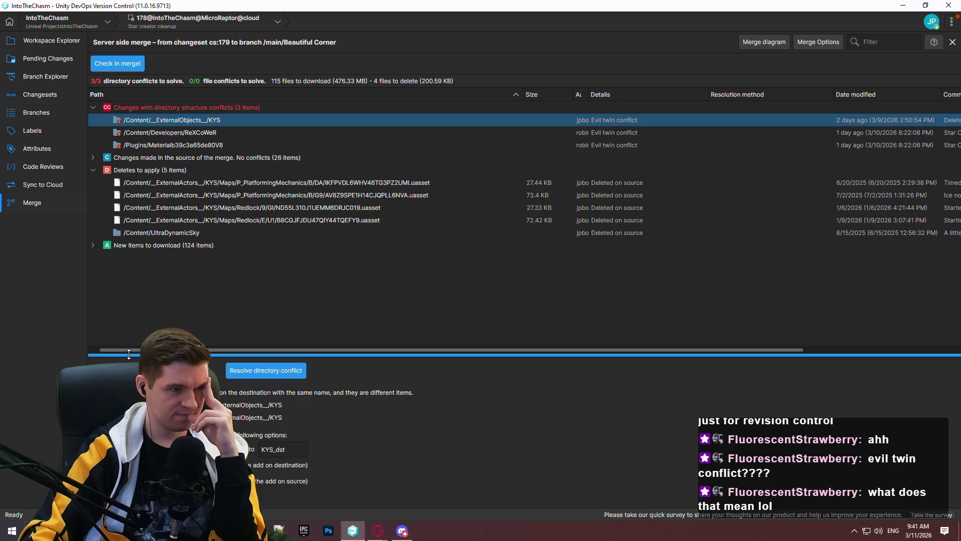
drag(129, 354, 128, 353)
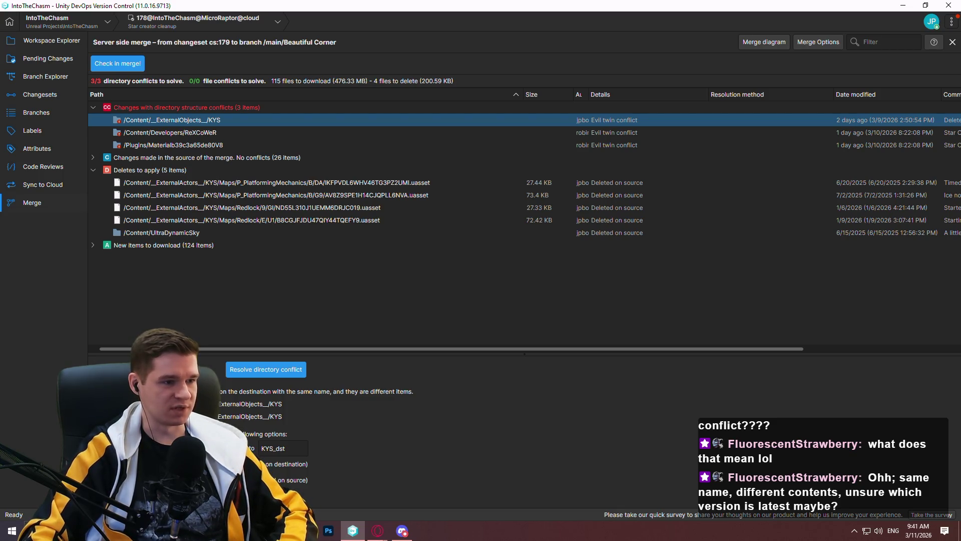
drag(185, 353, 185, 395)
mouse_move(174, 306)
mouse_down()
mouse_move(173, 326)
mouse_move(173, 254)
mouse_move(165, 348)
mouse_move(156, 307)
mouse_move(155, 331)
mouse_up()
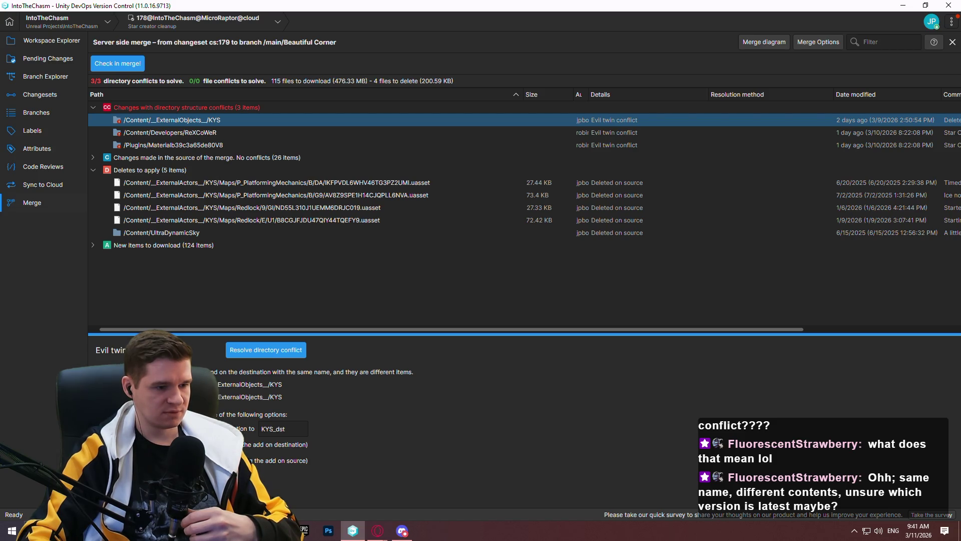
click(100, 444)
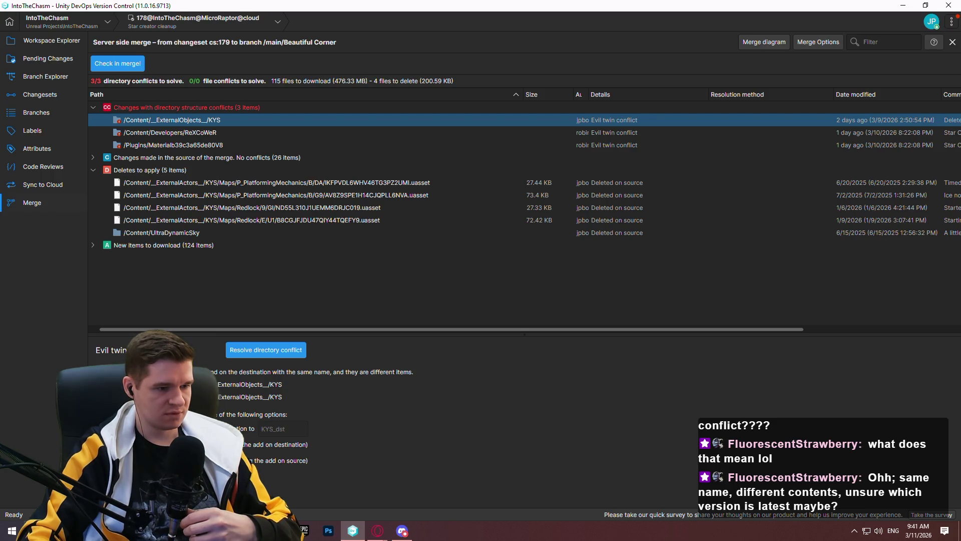
Resolve the KYS, ReXCoWeR and plugin folder conflicts, then check in the merge as 'main to bc'.
click(267, 353)
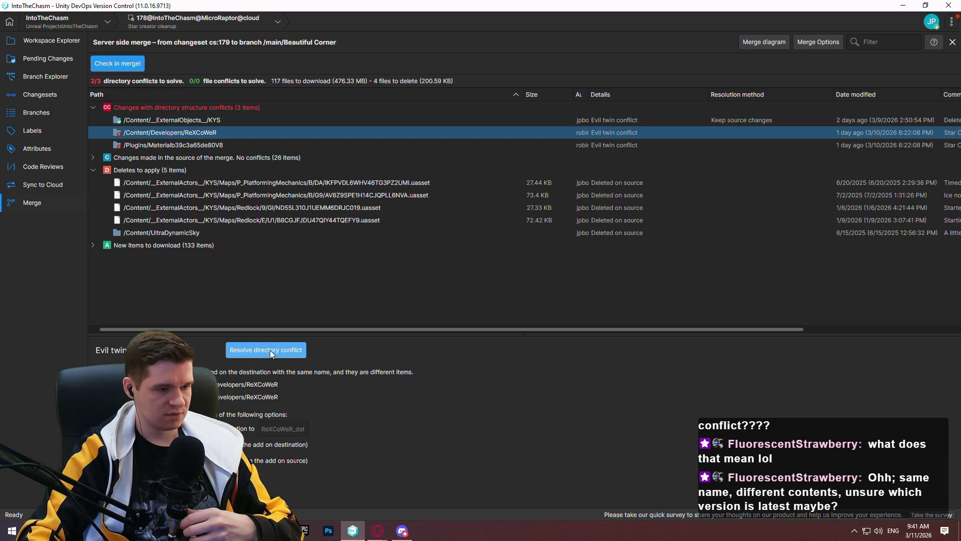
click(269, 350)
click(266, 353)
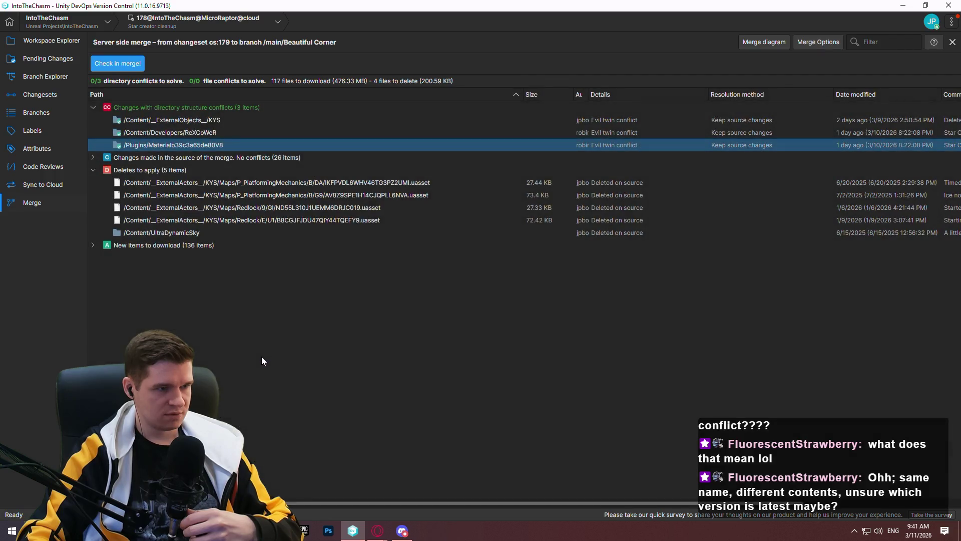
click(119, 65)
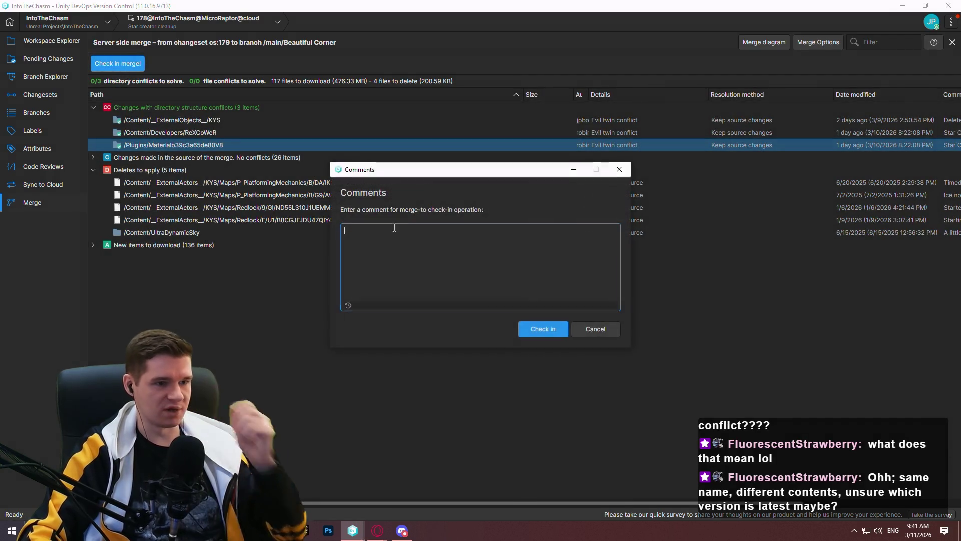
text(main to bc)
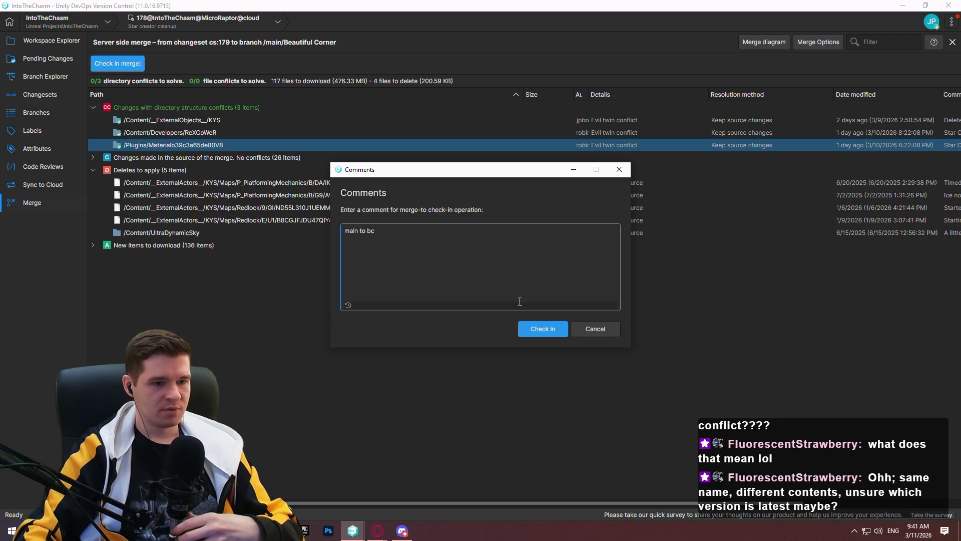
click(534, 330)
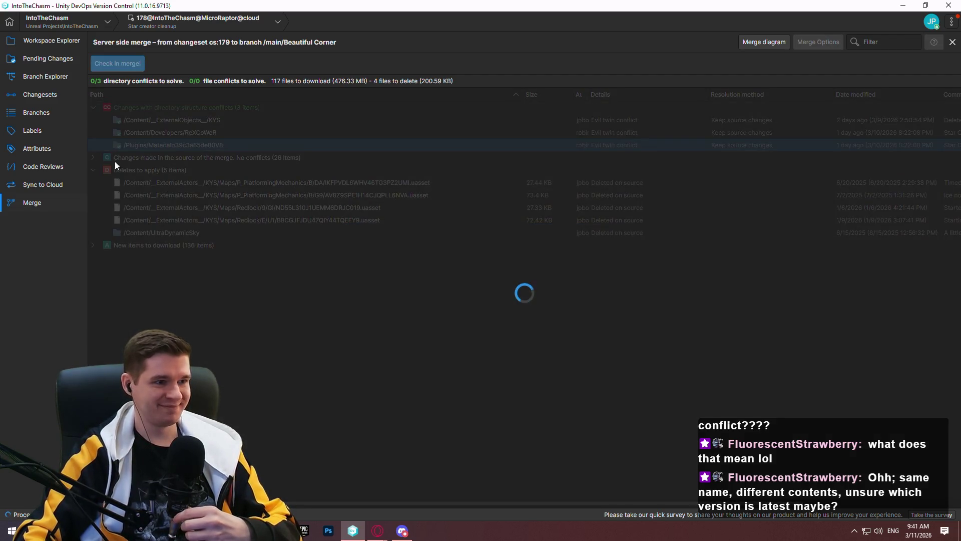
right_click(648, 336)
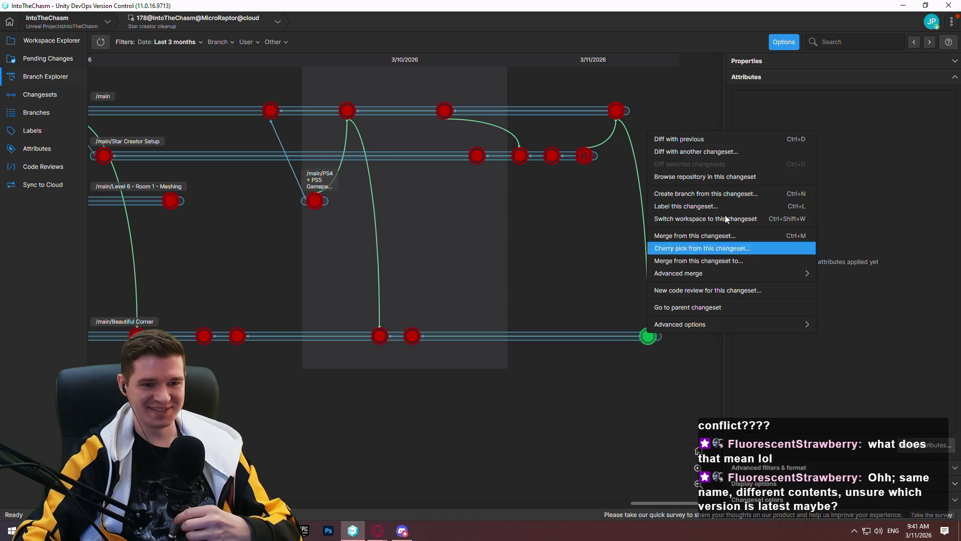
Switch to changeset 180 and open Redlock.uproject, disabling the missing plugin.
click(711, 221)
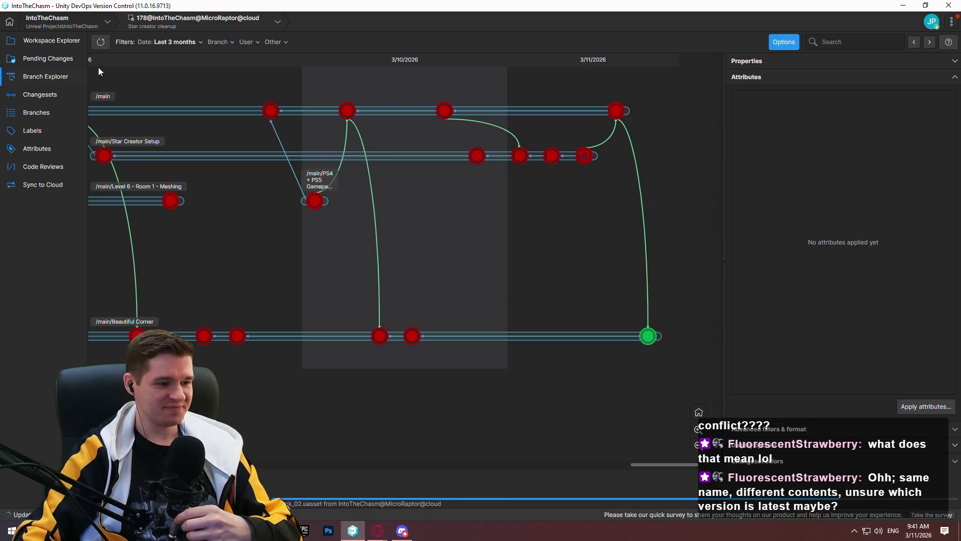
click(40, 42)
double_click(260, 360)
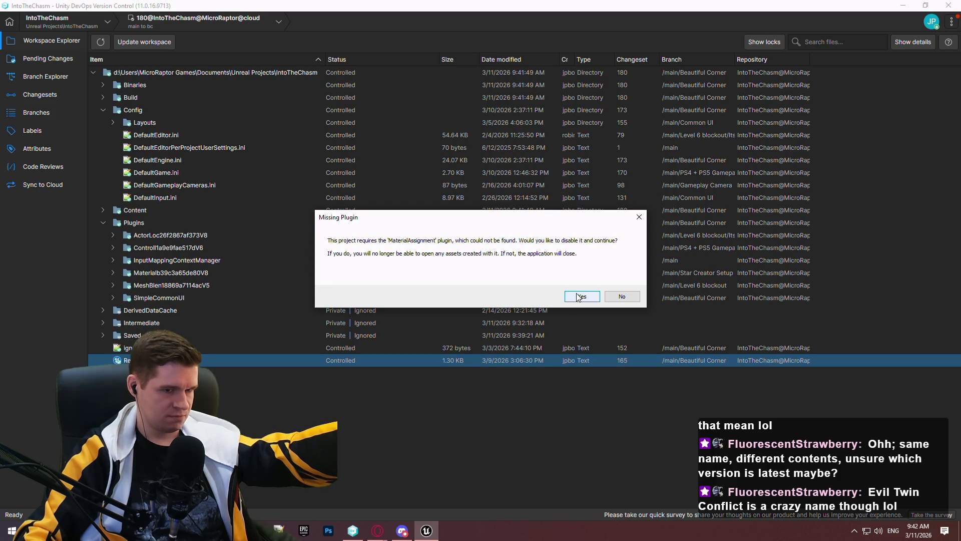
click(578, 296)
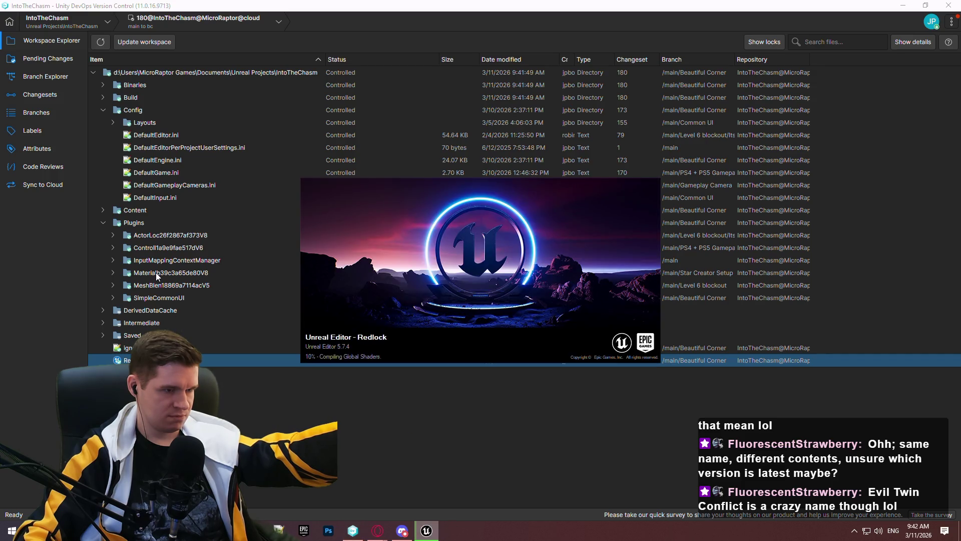
Inspect the Materialb39c3a65de80V8 plugin's Binaries/Win64 folder in the workspace tree.
click(113, 273)
click(122, 287)
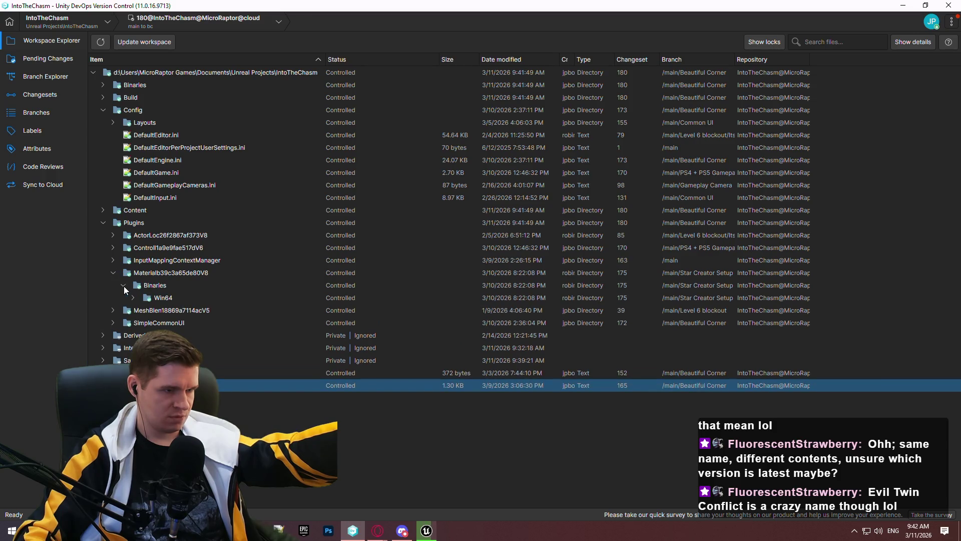
click(134, 299)
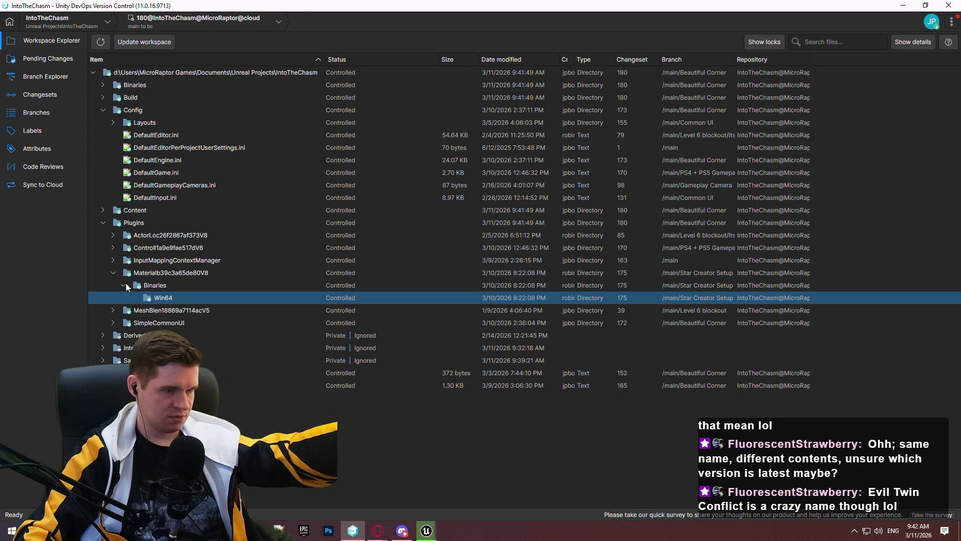
click(112, 273)
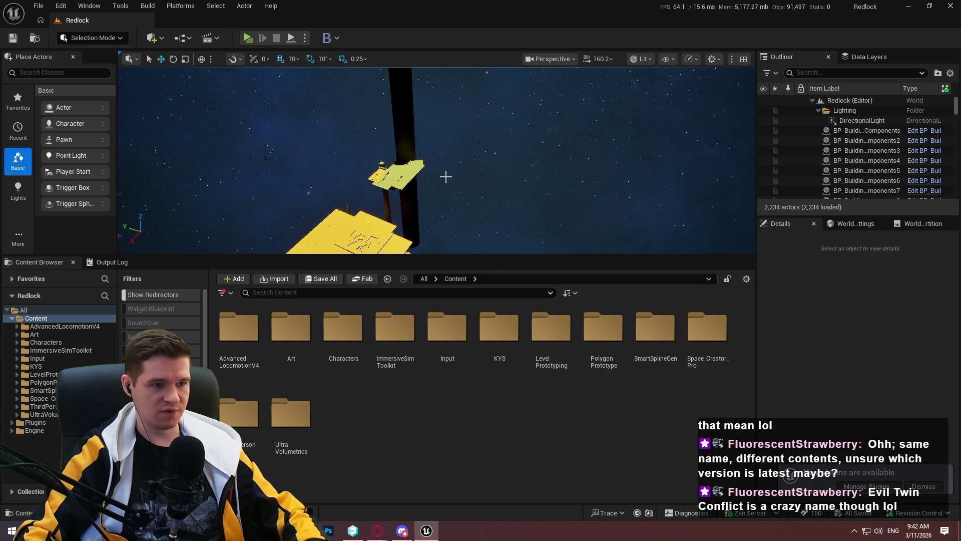
Close Unreal Editor and undo the pending Redlock.uproject change.
click(950, 10)
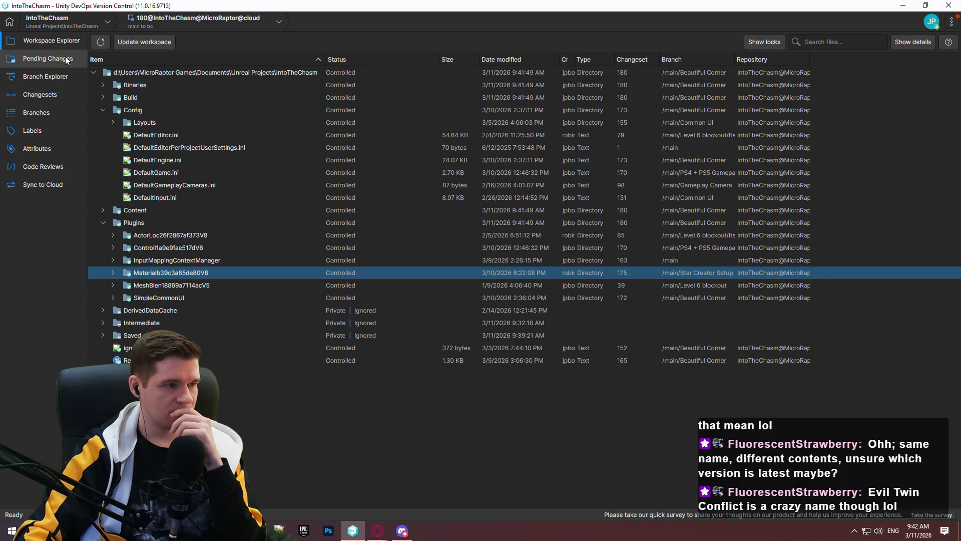
click(50, 58)
click(56, 75)
click(40, 60)
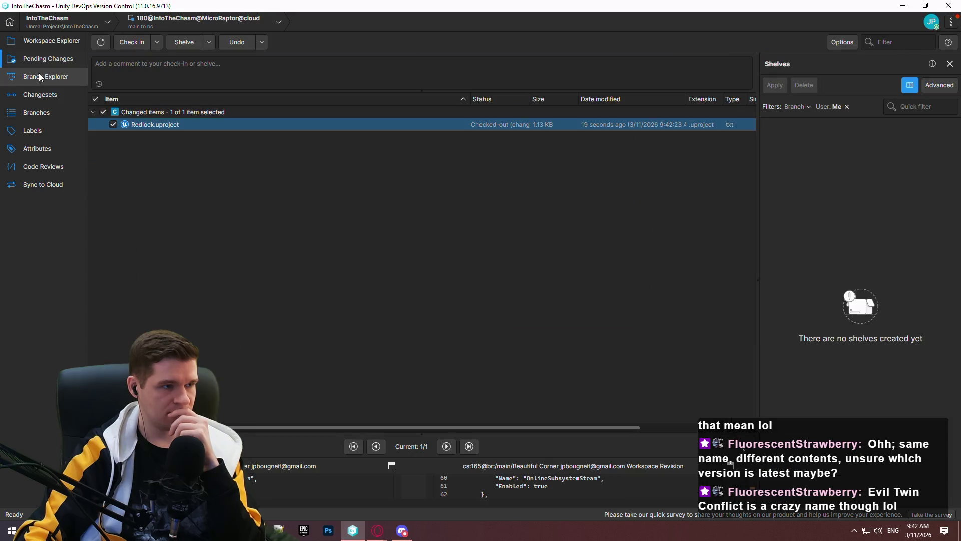
right_click(167, 123)
click(238, 161)
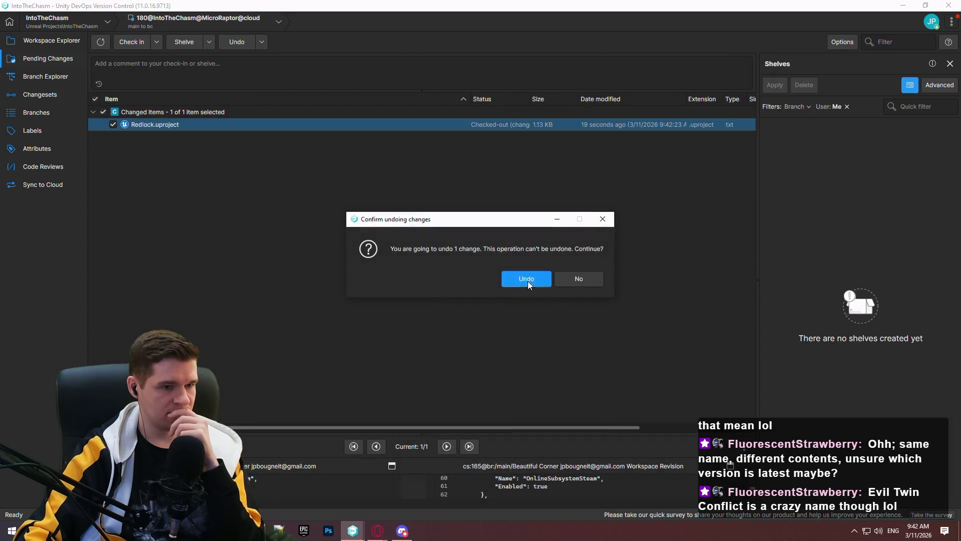
click(526, 279)
Switch the workspace to Beautiful Corner changeset 173, then recheck pending changes and the plugin folder.
click(30, 76)
right_click(412, 330)
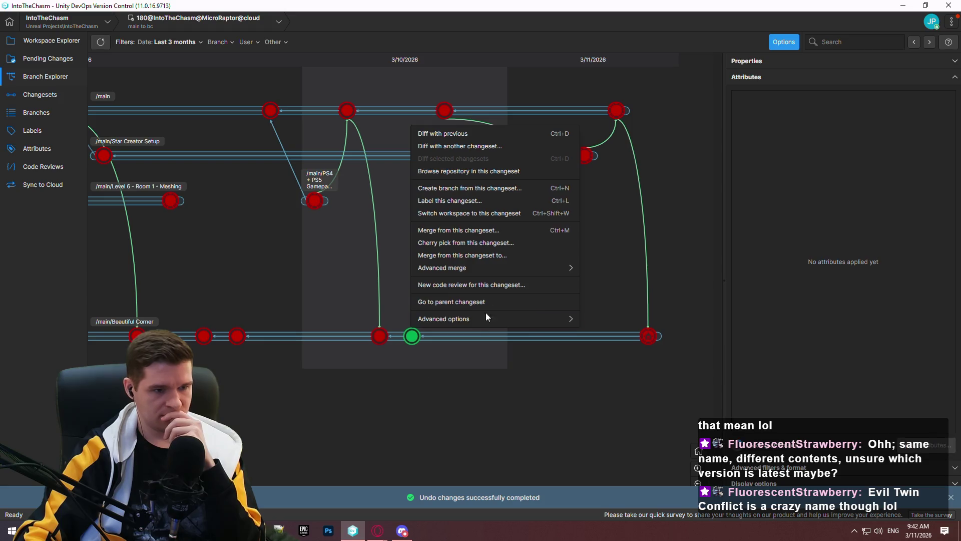
click(434, 213)
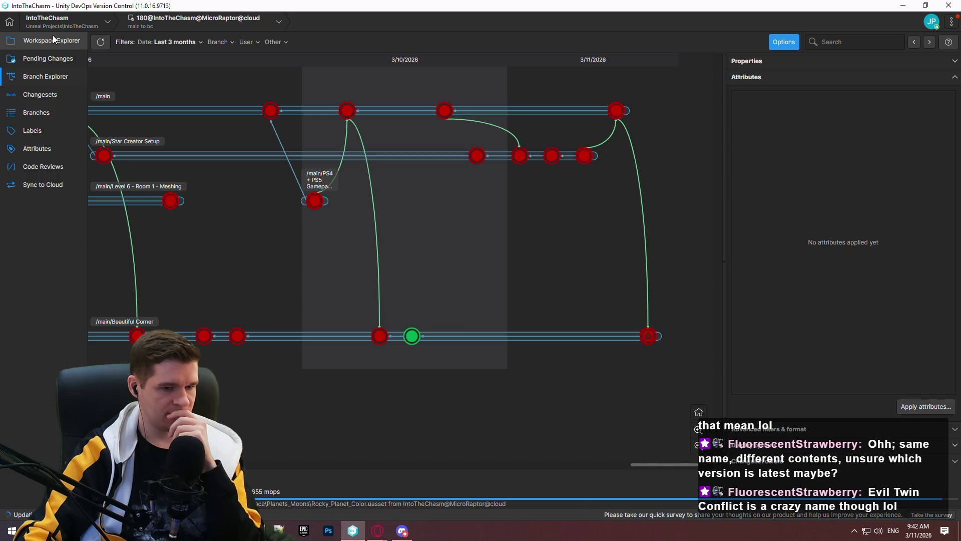
click(52, 36)
click(46, 54)
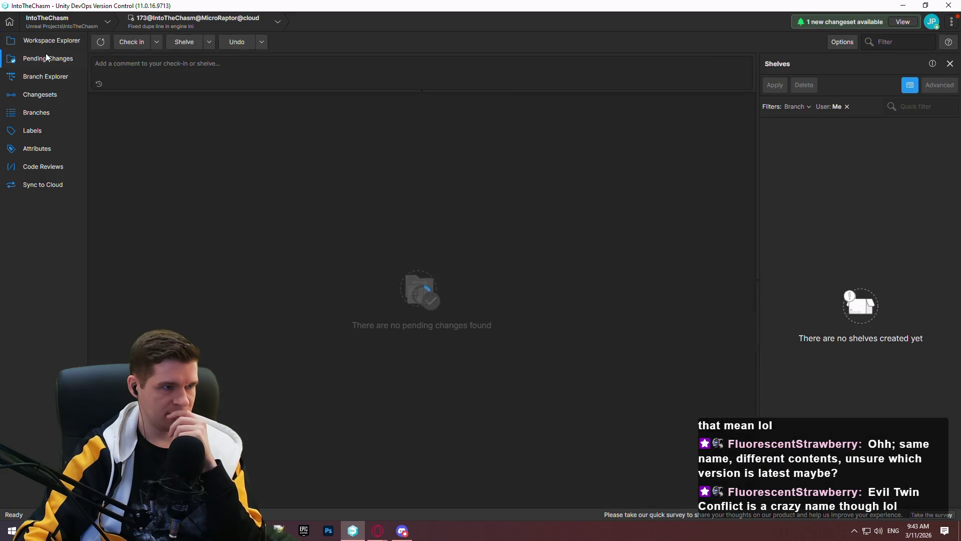
click(47, 42)
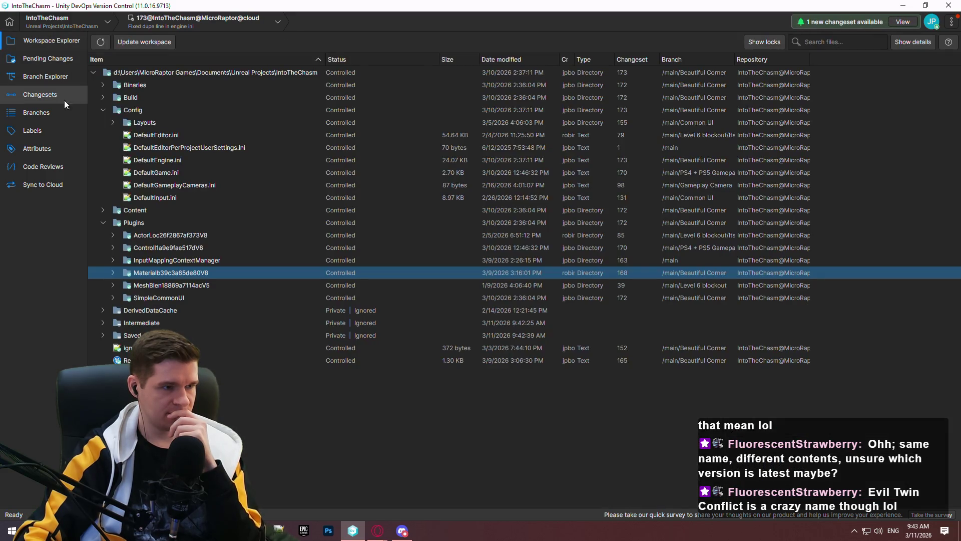
click(114, 273)
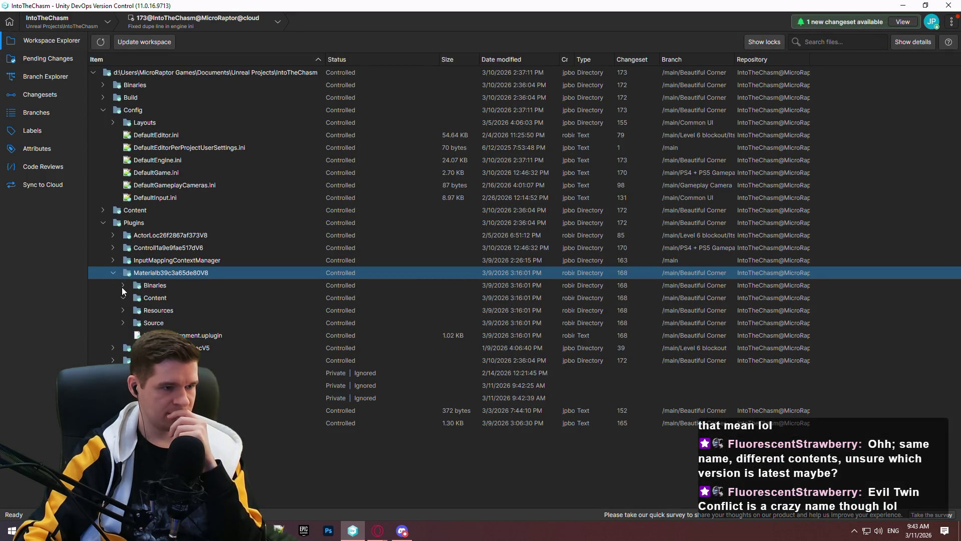
click(31, 76)
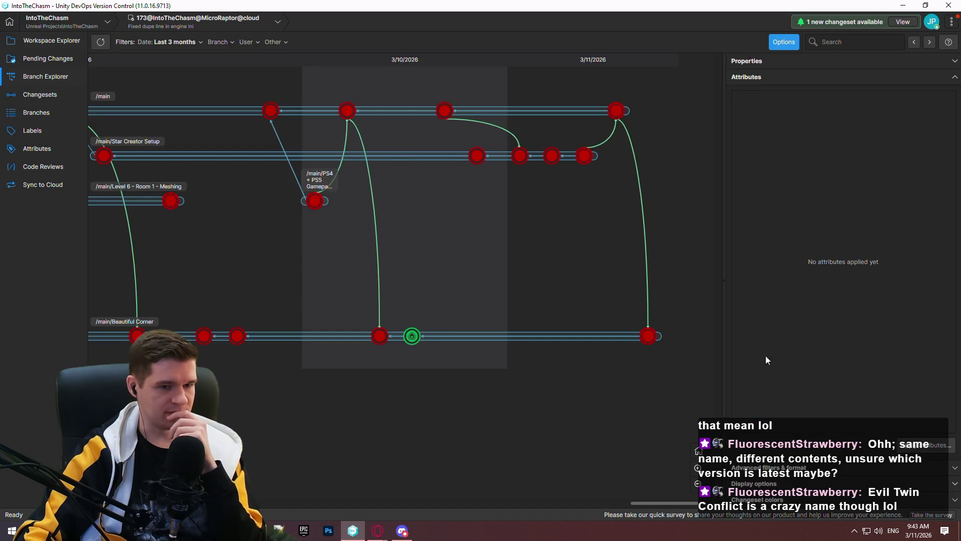
Delete the green changeset 180 on /main/Beautiful Corner through Advanced options and confirm.
right_click(647, 336)
click(649, 338)
click(646, 337)
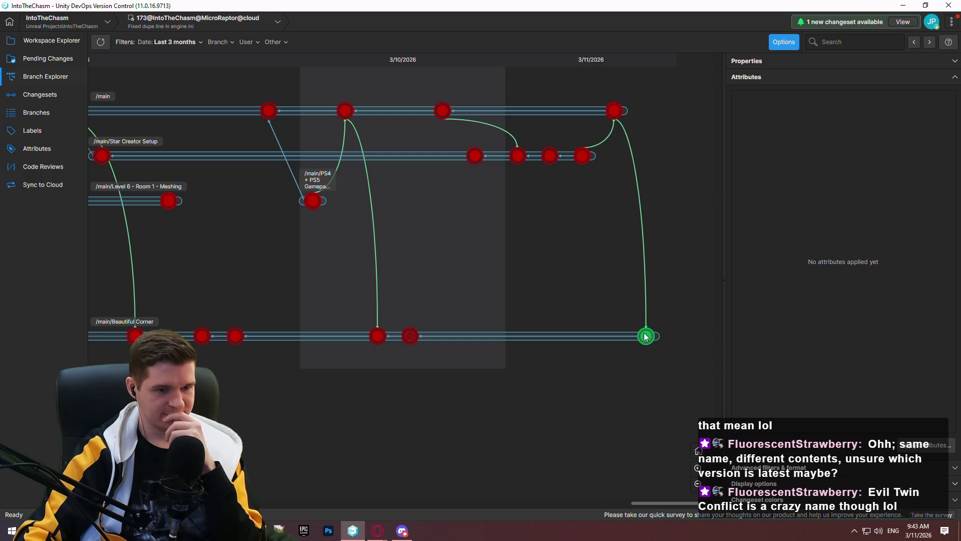
right_click(646, 337)
mouse_move(702, 317)
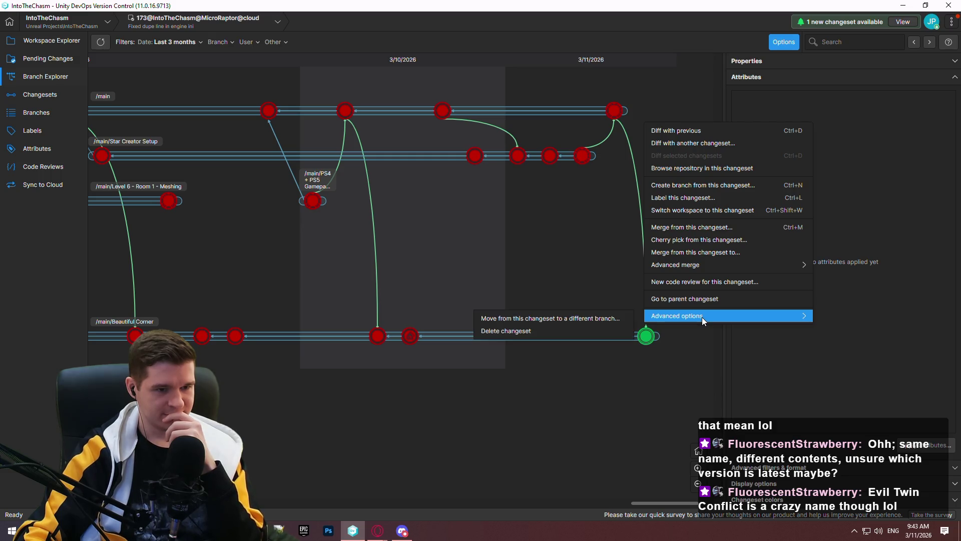
click(581, 331)
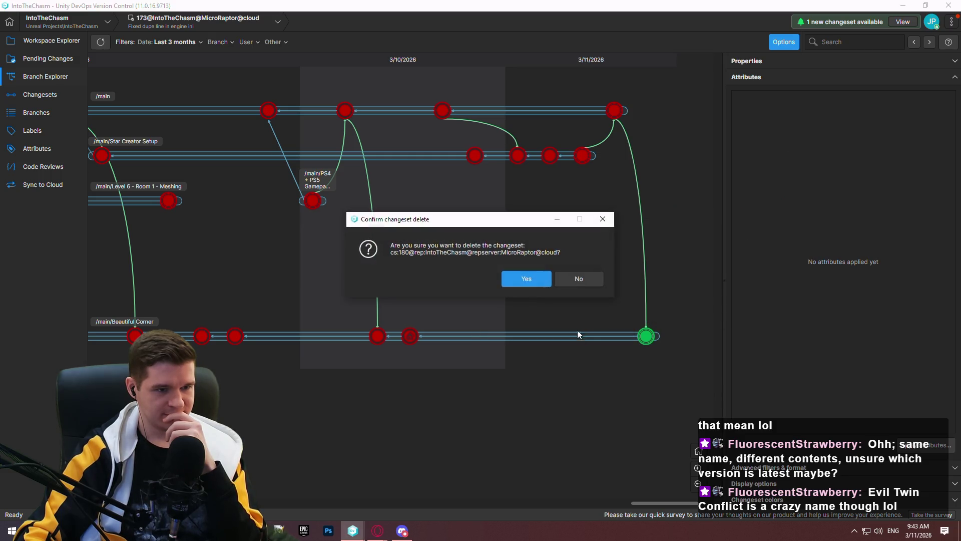
click(525, 281)
right_click(619, 116)
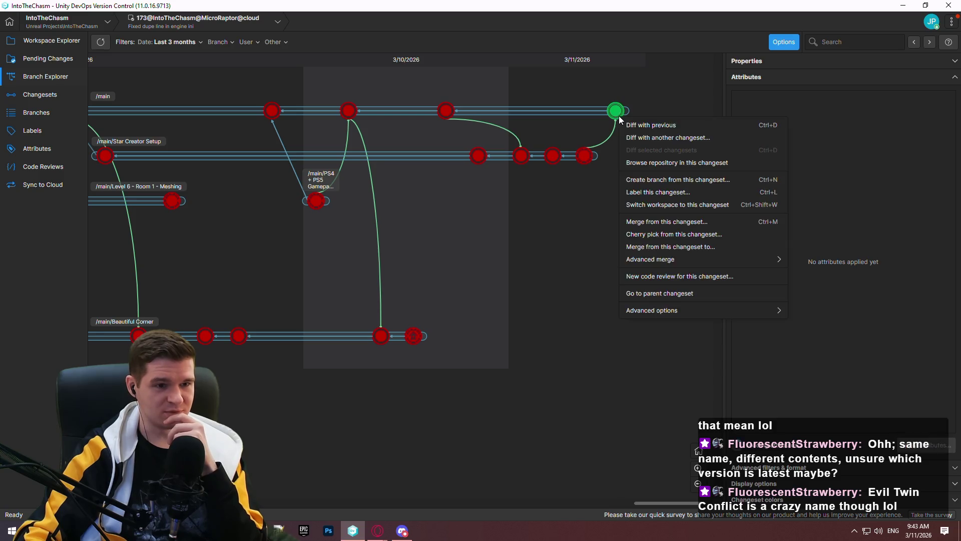
click(690, 246)
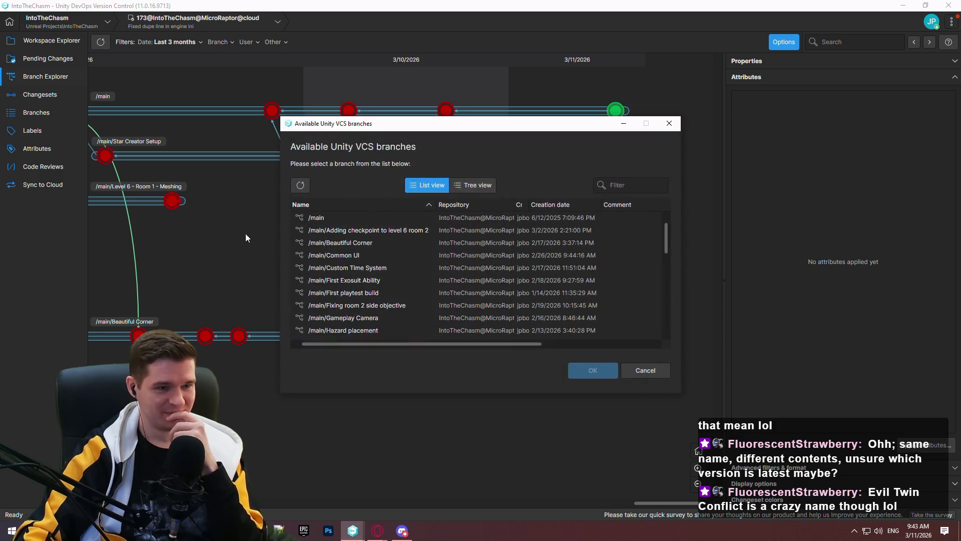
click(360, 223)
double_click(362, 244)
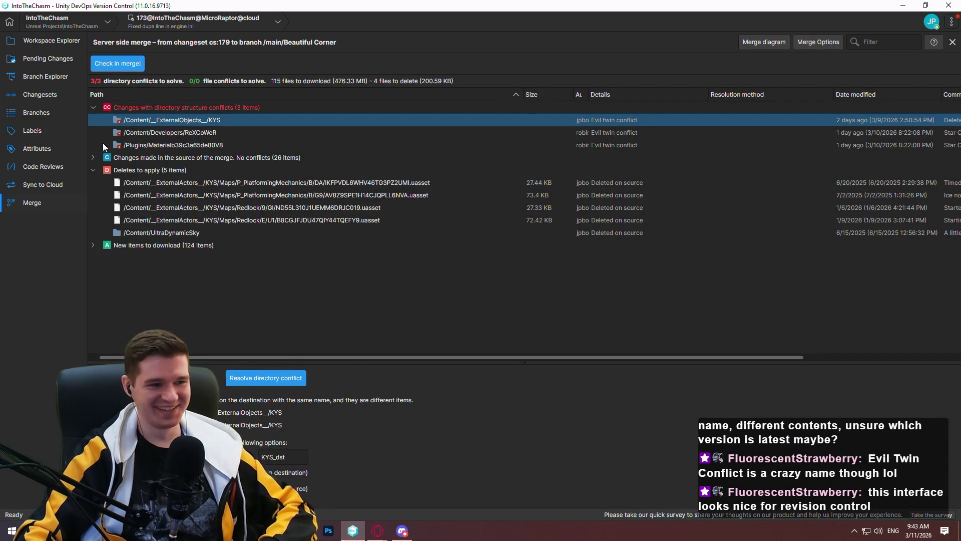
drag(226, 361, 224, 276)
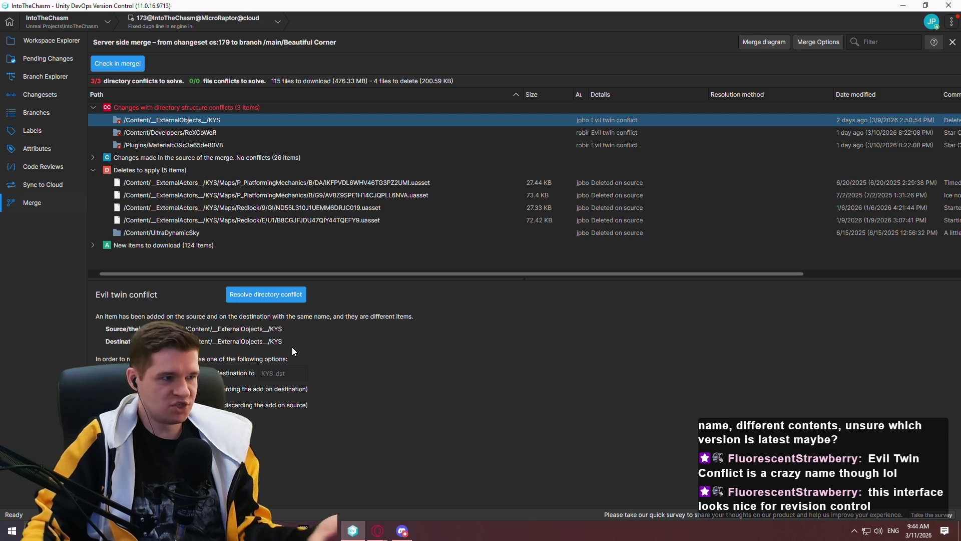
click(55, 40)
click(50, 77)
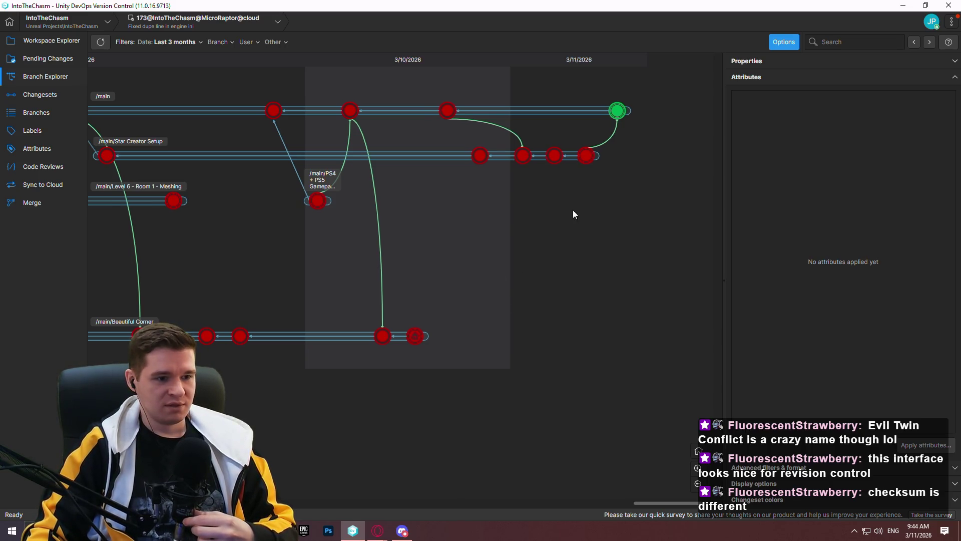
Merge /main changeset 179 into /main/Beautiful Corner and enlarge the conflict details pane.
right_click(621, 113)
click(708, 236)
double_click(335, 222)
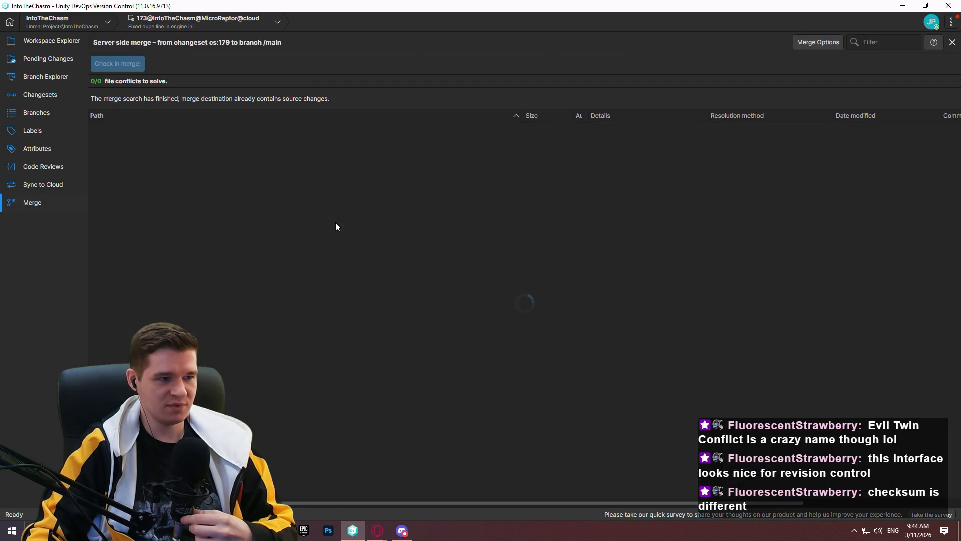
click(32, 80)
right_click(619, 111)
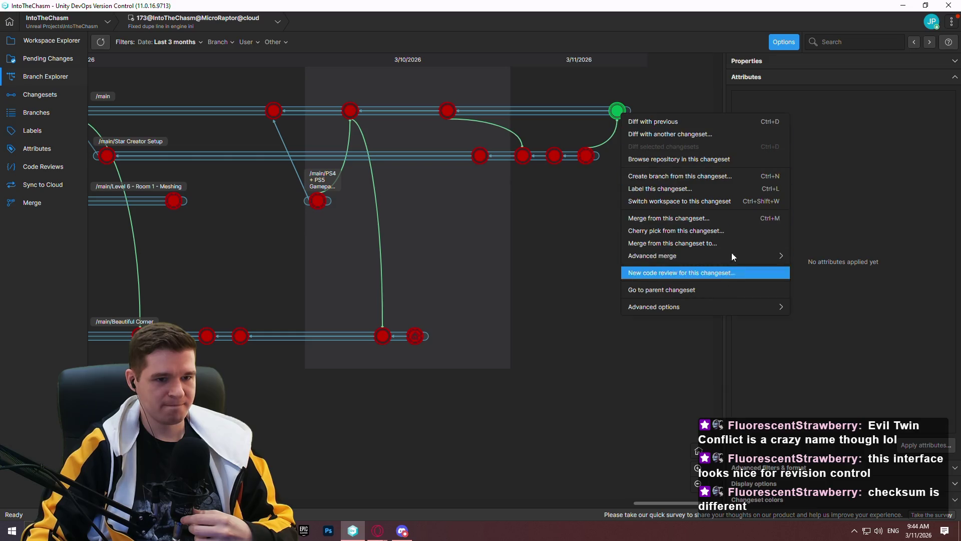
click(725, 241)
double_click(365, 242)
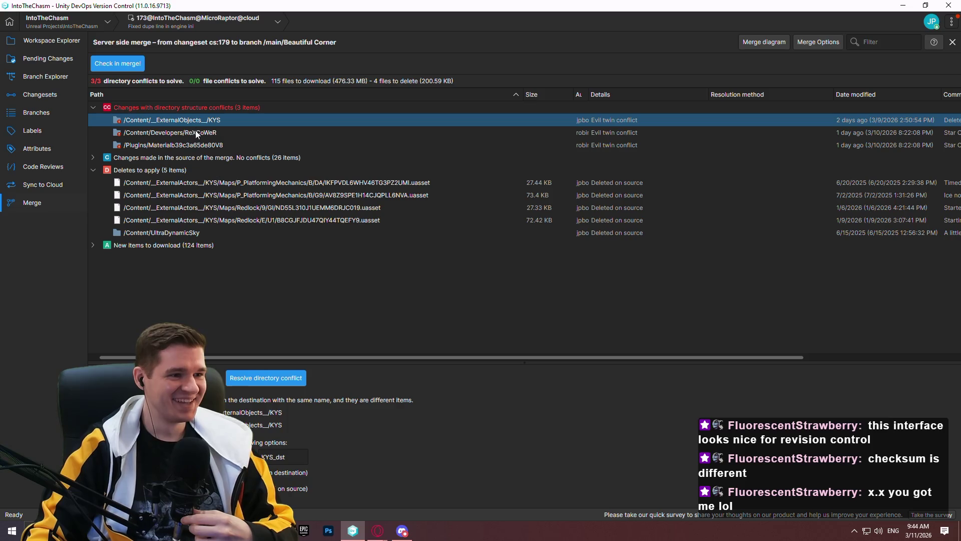
mouse_move(182, 360)
mouse_down()
mouse_move(182, 274)
mouse_move(186, 290)
mouse_up()
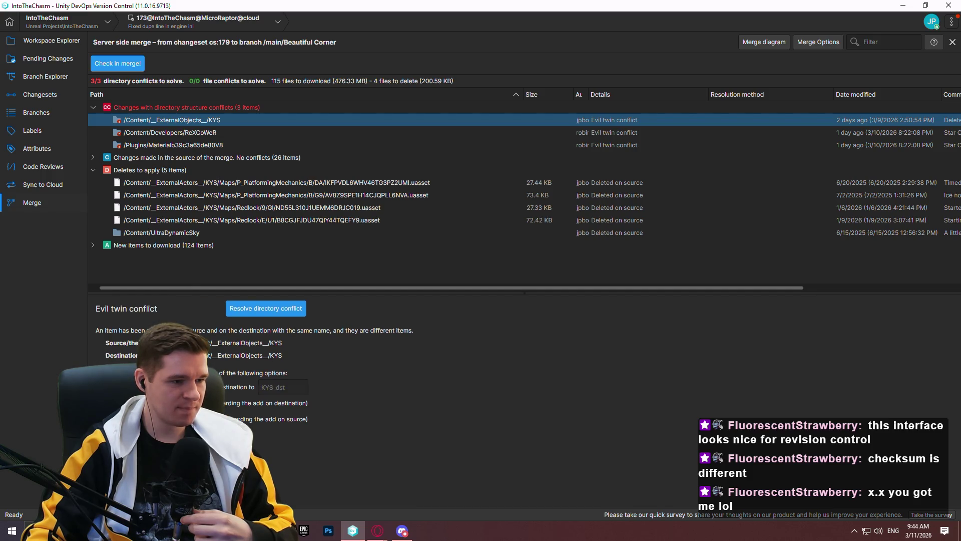
Keep destination versions for KYS, ReXCoWeR and Materialb39c3a65de80V8, then check in with comment 'main to bc'.
click(267, 312)
click(261, 310)
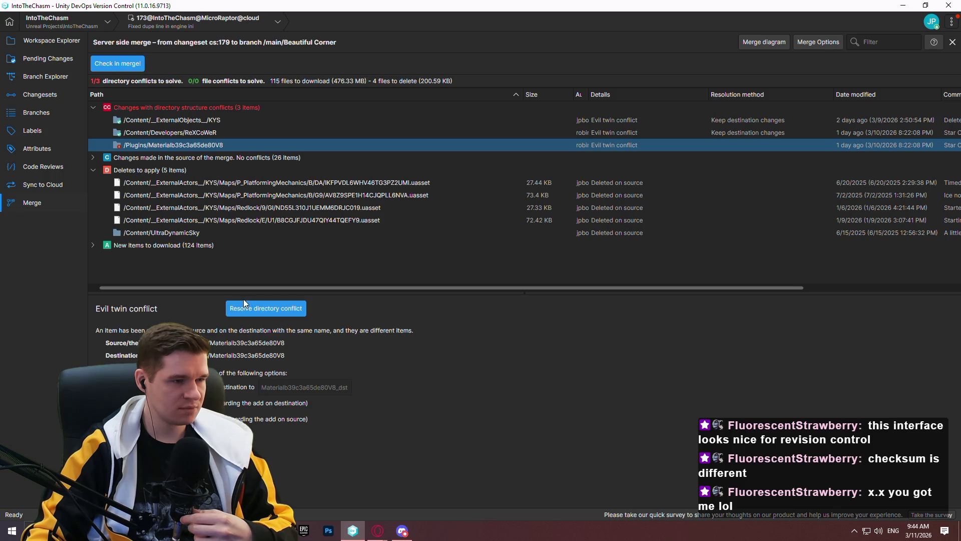
click(232, 311)
click(111, 61)
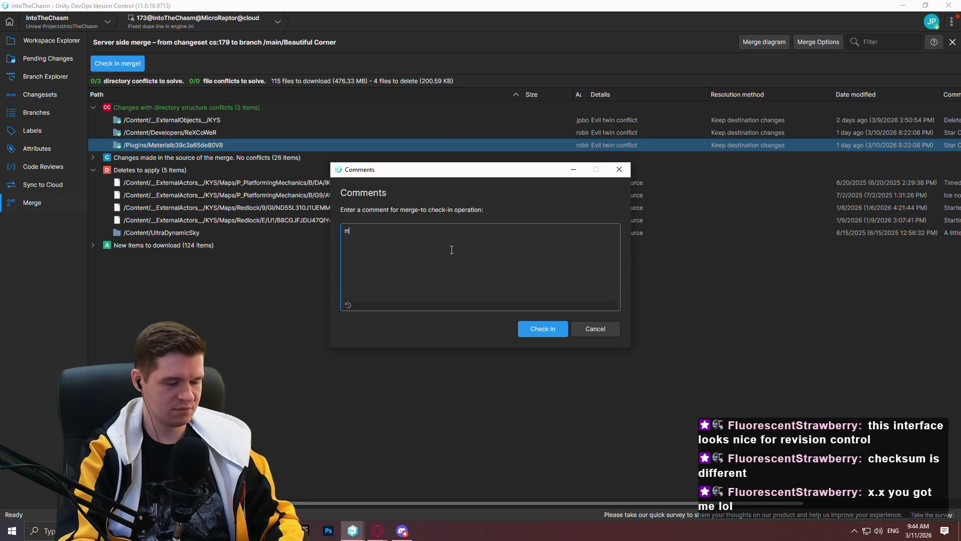
text(main to bc)
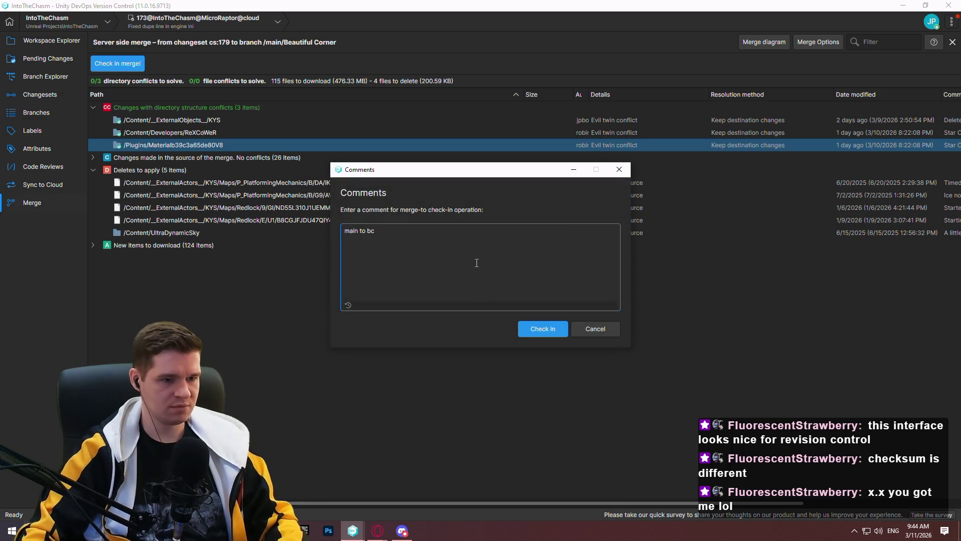
click(531, 333)
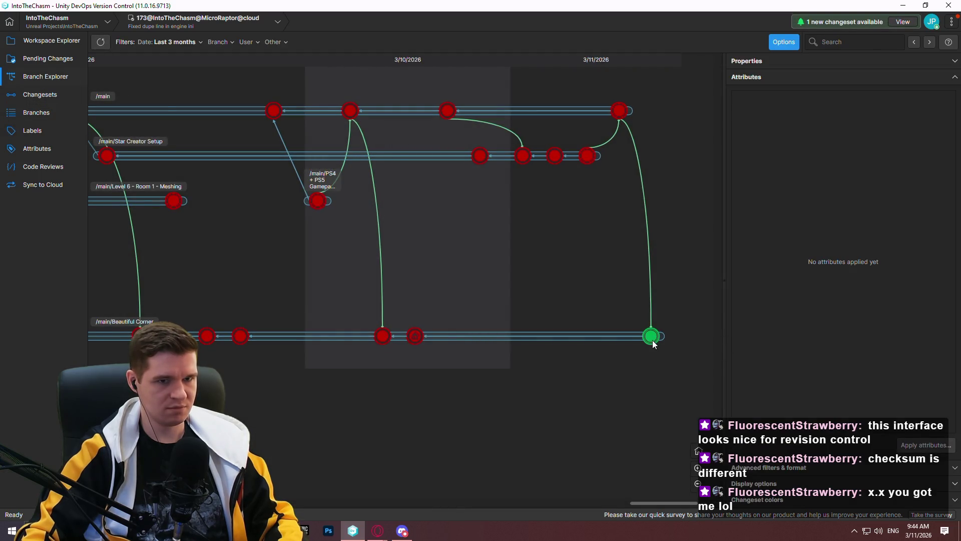
Switch the workspace to merged changeset 181 and confirm no pending changes remain.
right_click(653, 345)
click(707, 221)
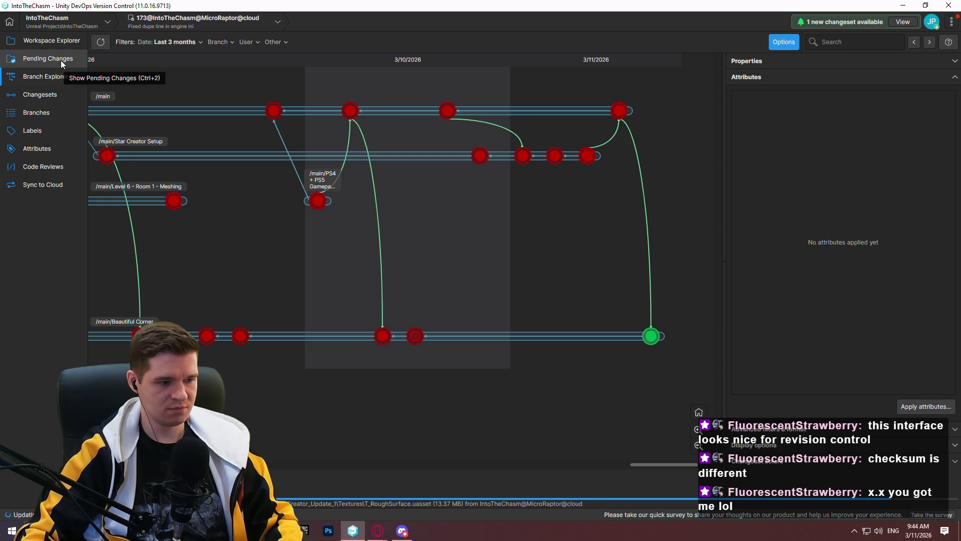
click(48, 65)
click(43, 78)
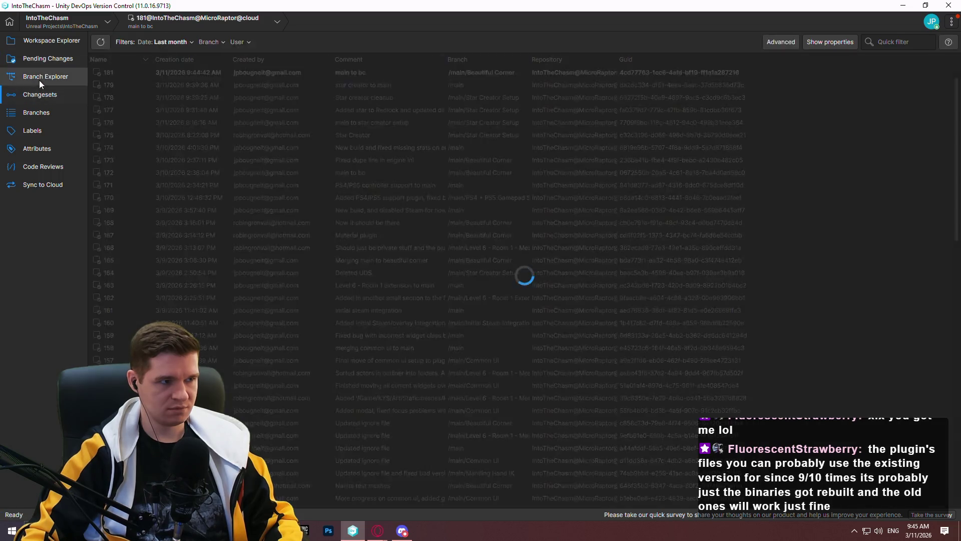
click(37, 61)
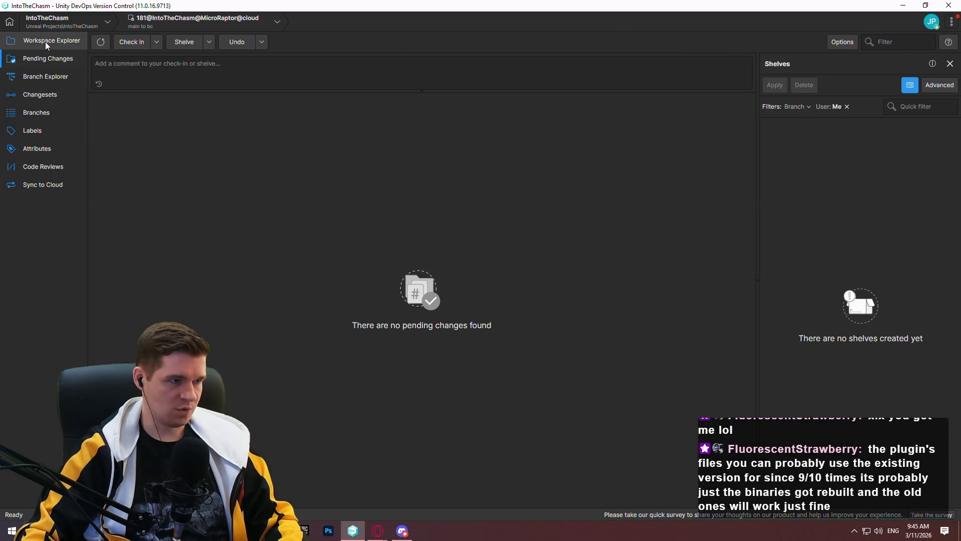
Collapse the plugin folder, expand the nested Content folders, and select the 1.30 KB text file.
click(45, 41)
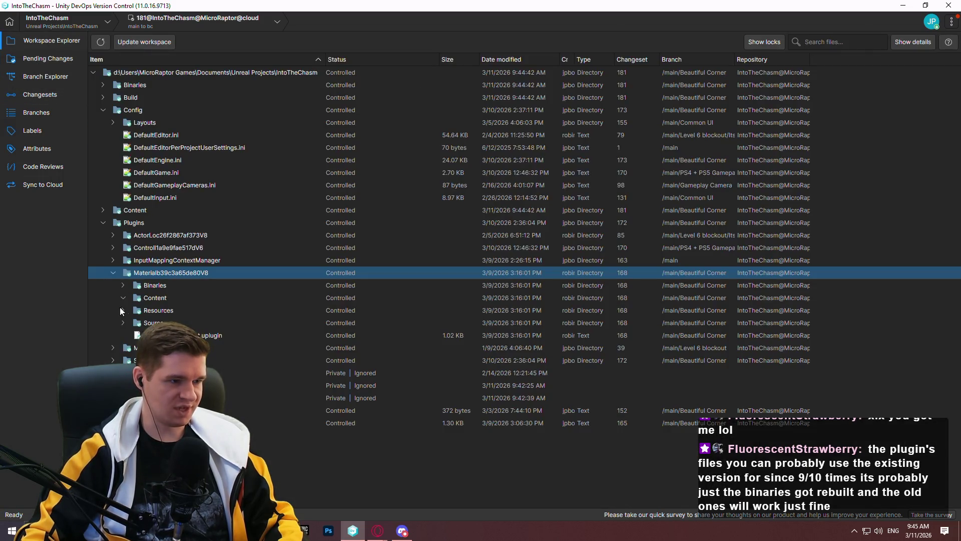
click(116, 273)
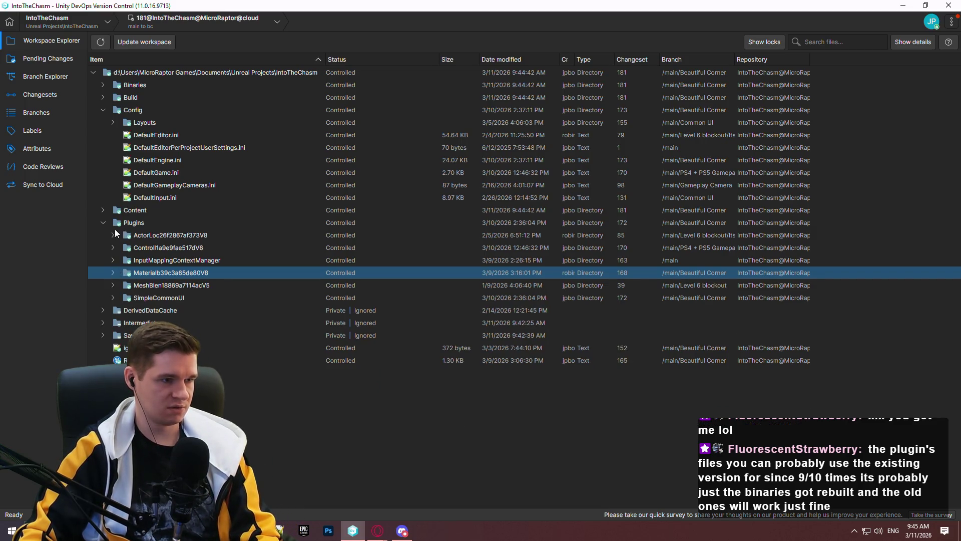
click(103, 211)
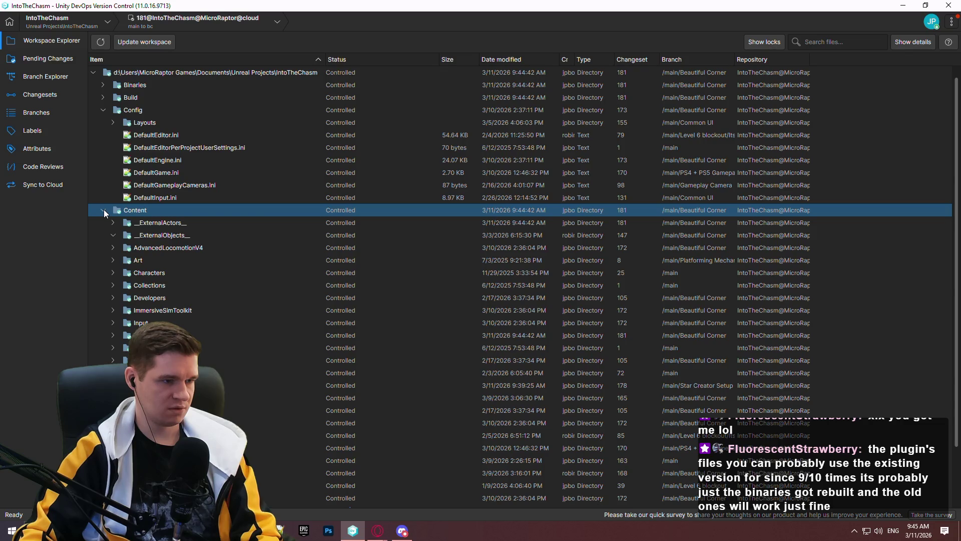
click(112, 335)
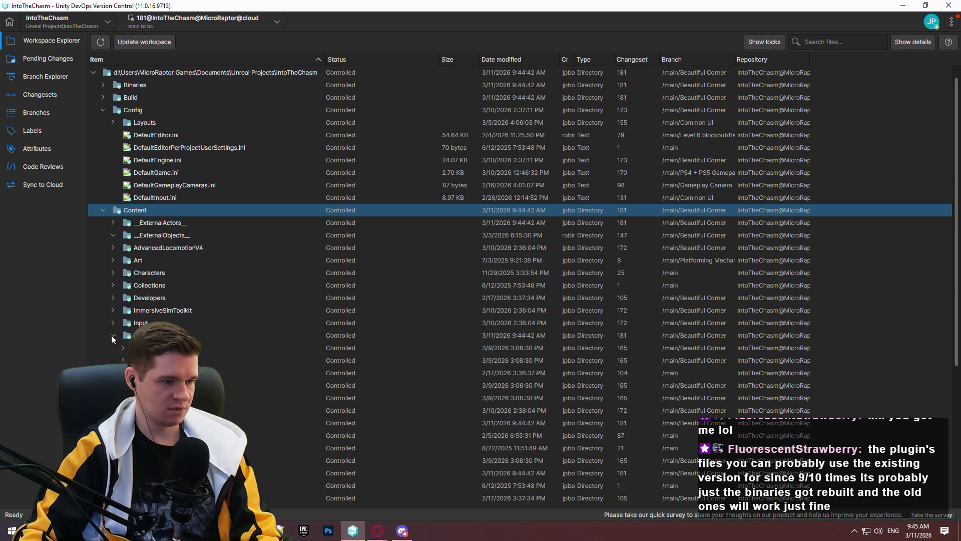
click(123, 348)
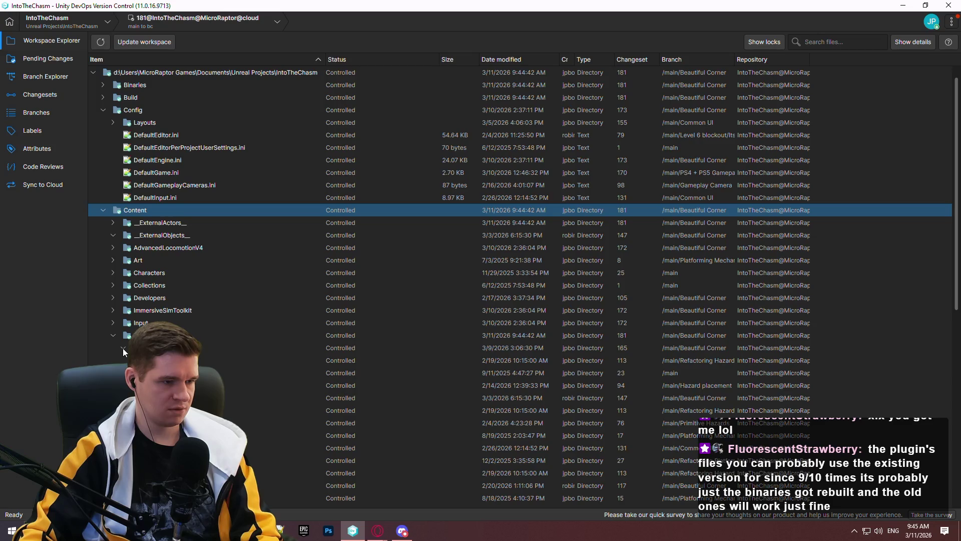
click(45, 77)
click(14, 44)
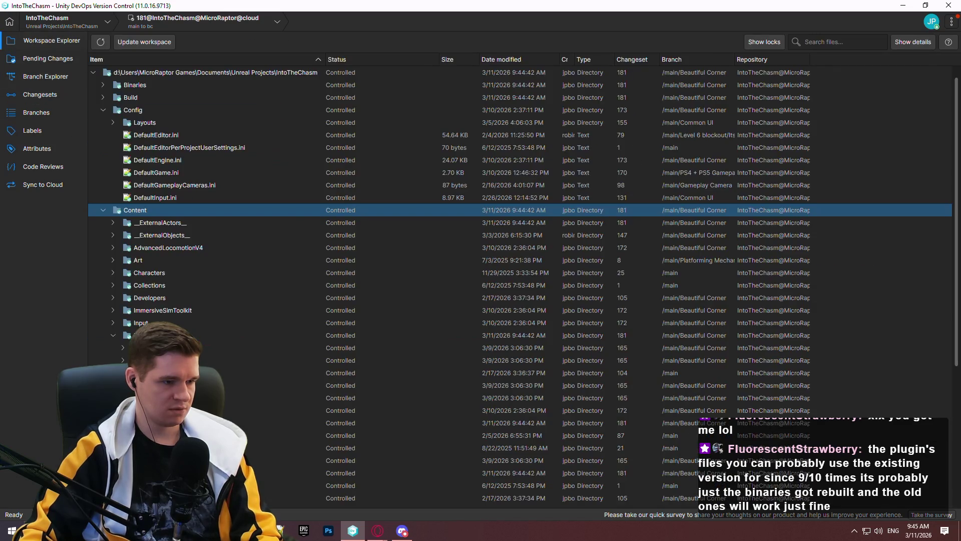
click(280, 501)
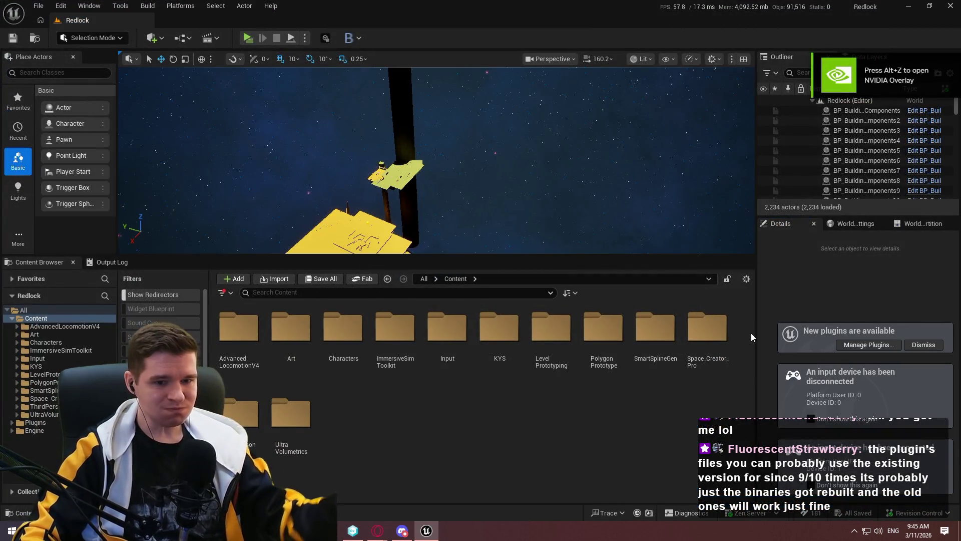
Dismiss the new plugins notice and start the standalone preview, closing its welcome message.
click(924, 344)
drag(483, 167, 539, 166)
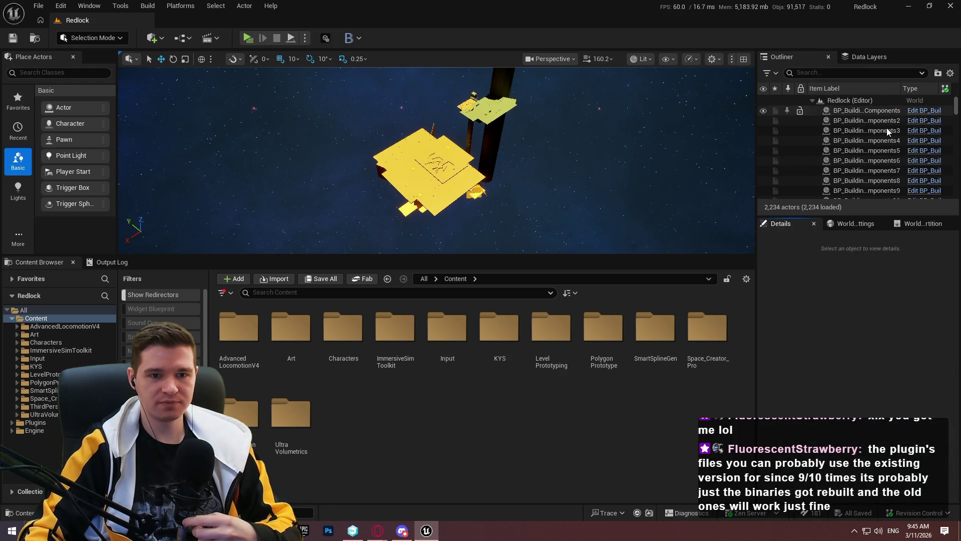
drag(600, 166, 604, 141)
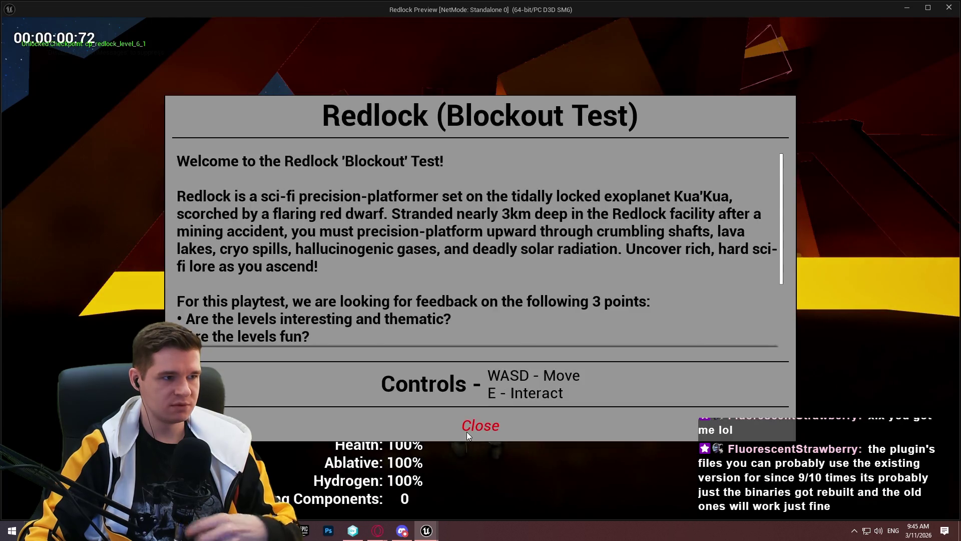
click(467, 430)
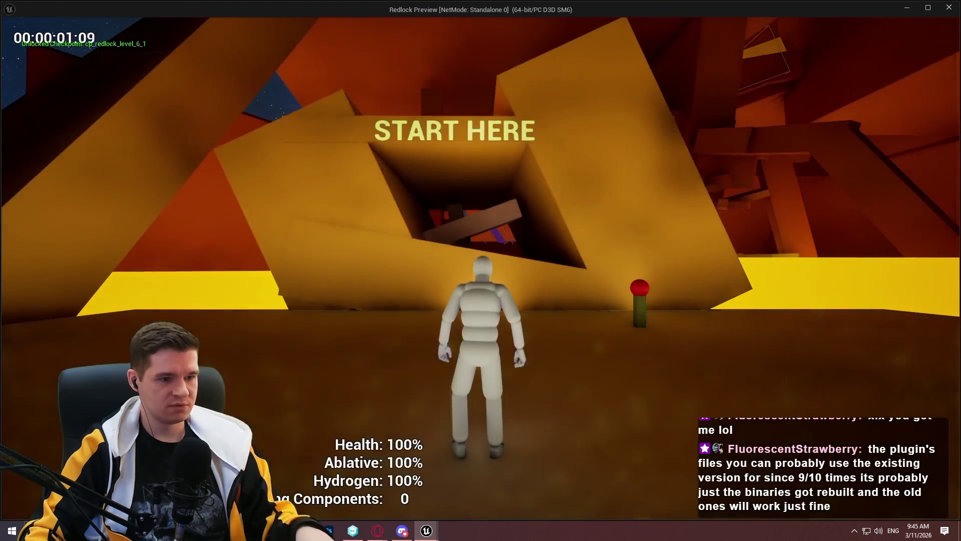
Run from START HERE through the corridor and climb to the purple-object ledge and orange room.
key(w)
key(space)
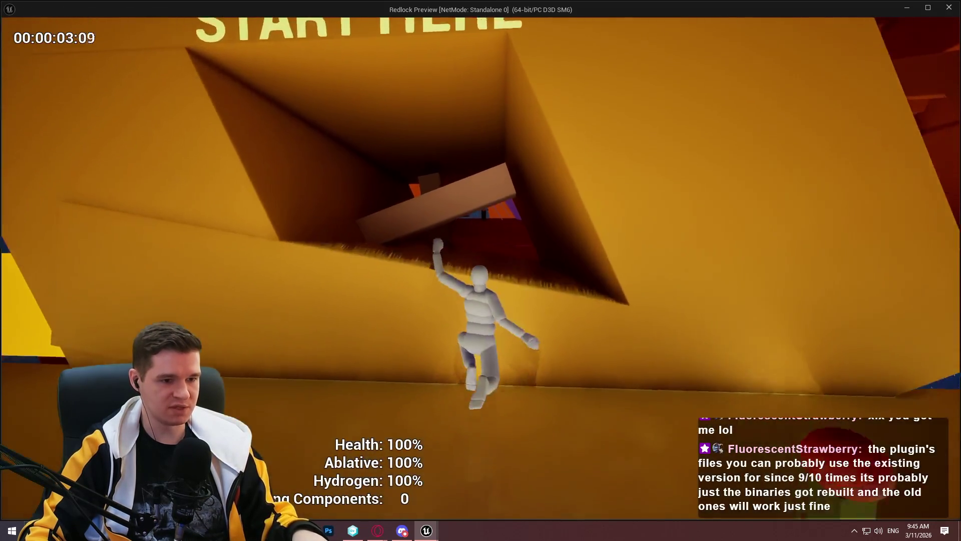
key(w)
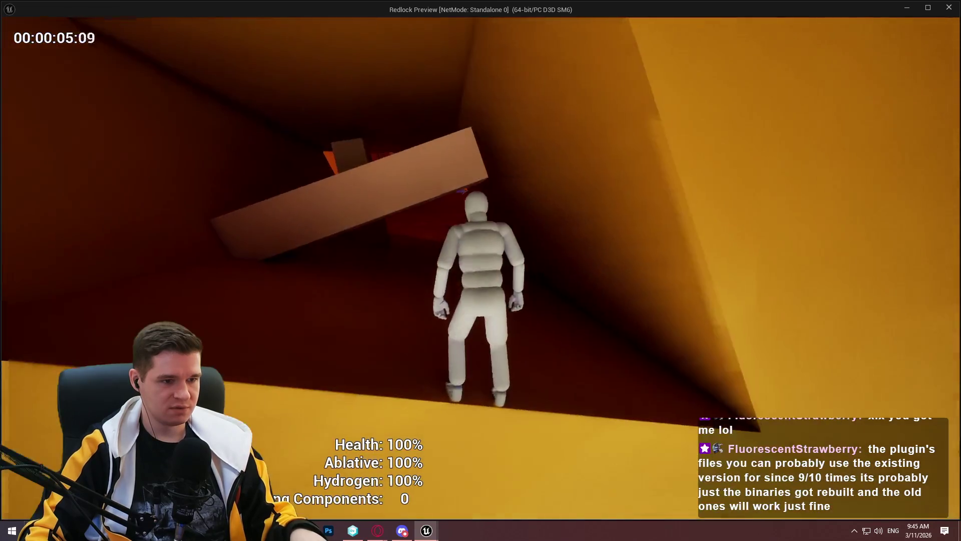
key(w)
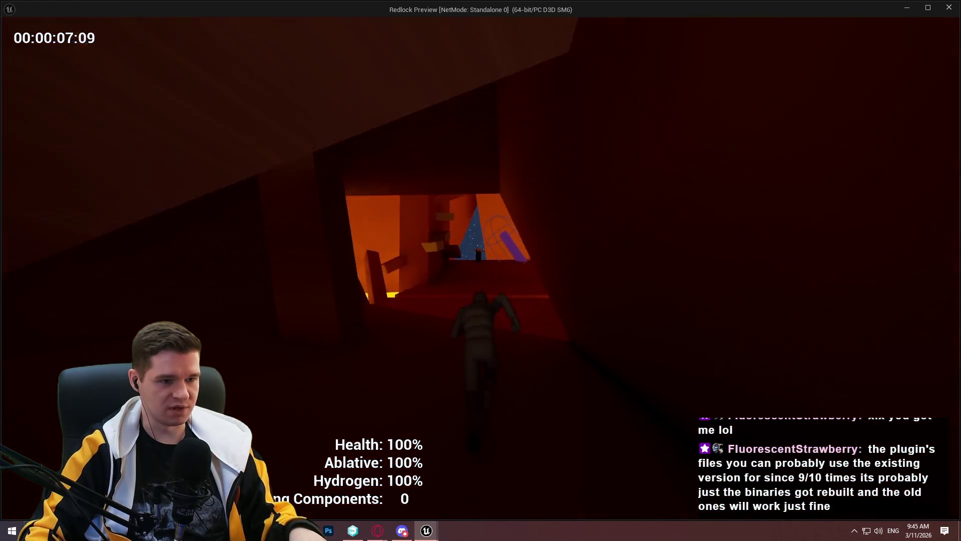
key(w)
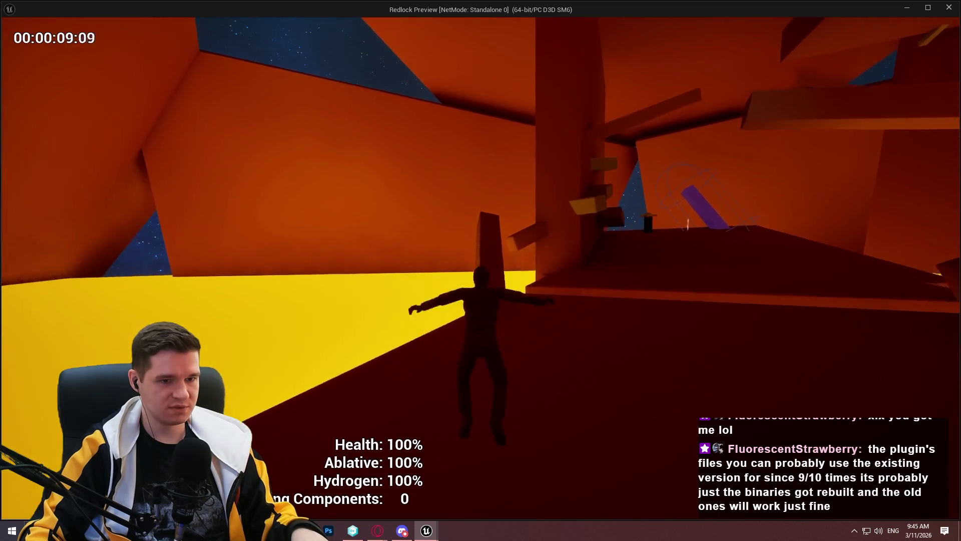
key(w)
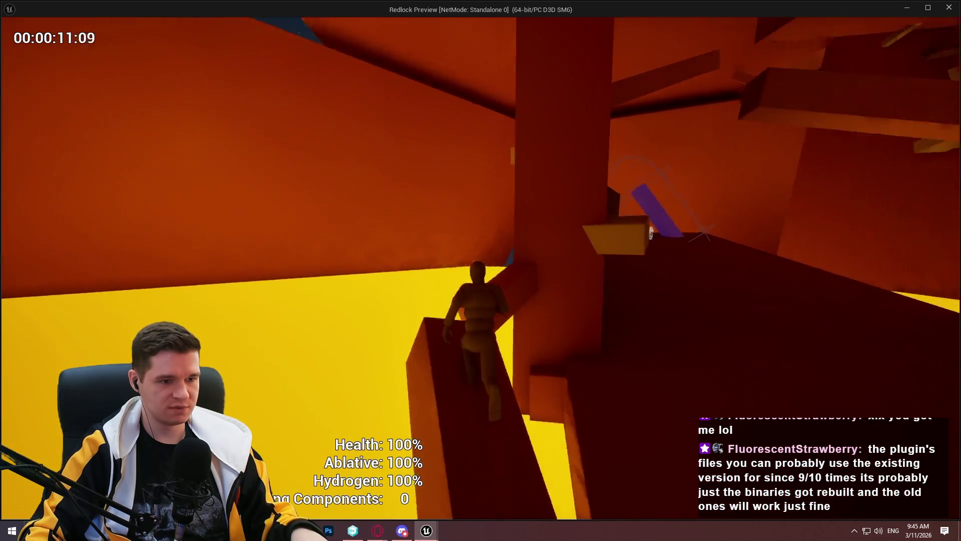
key(w)
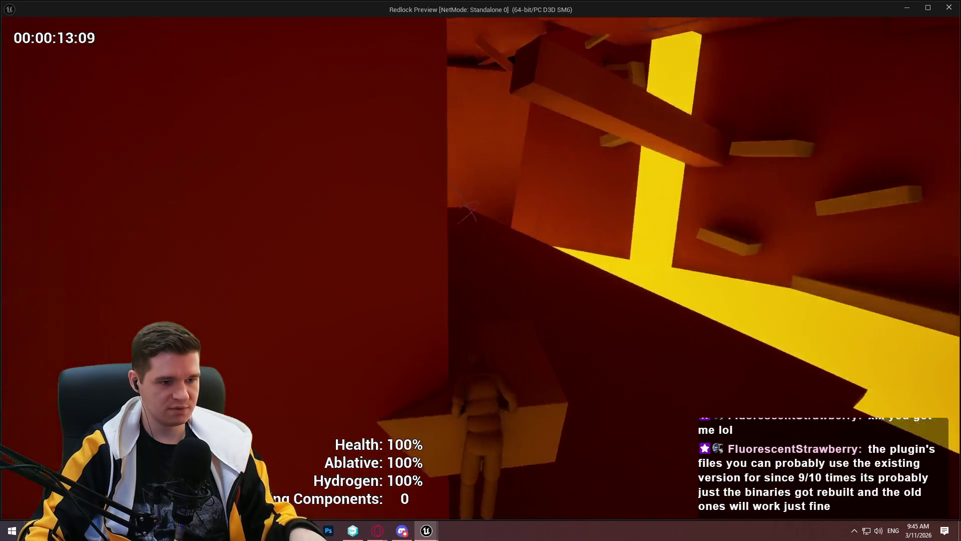
key(w)
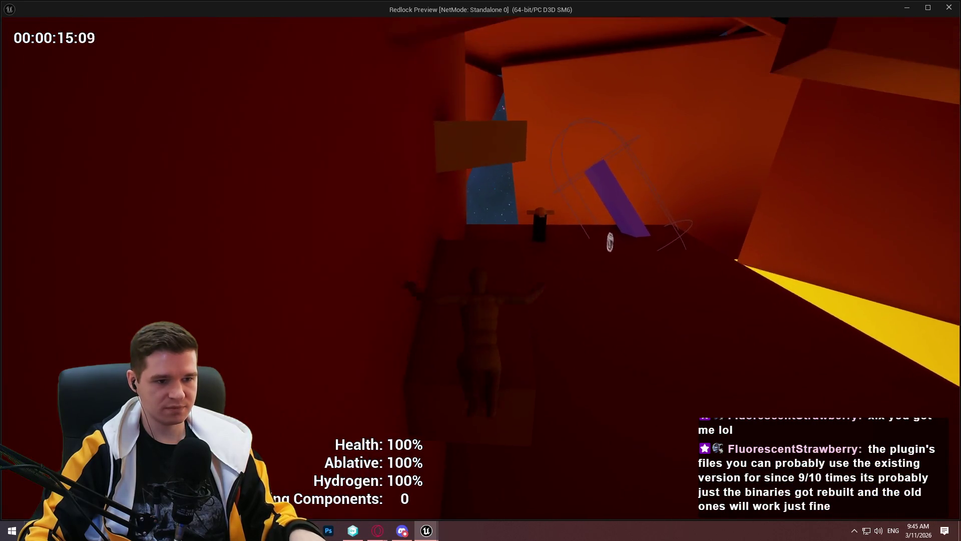
key(w)
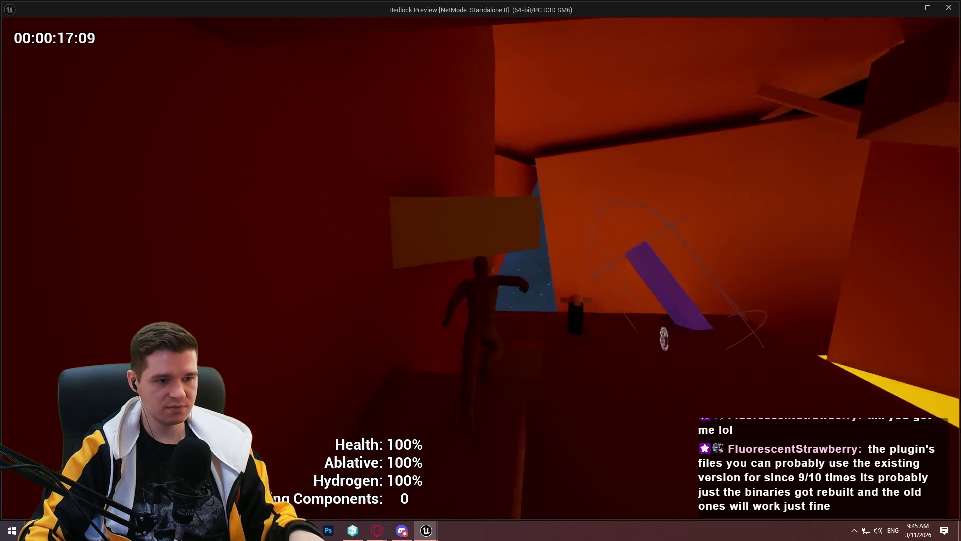
key(w)
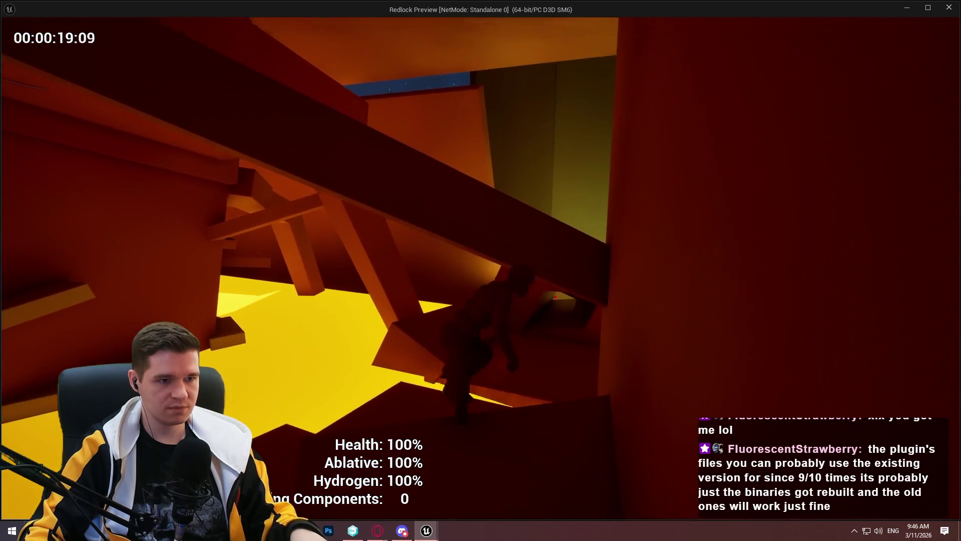
key(w)
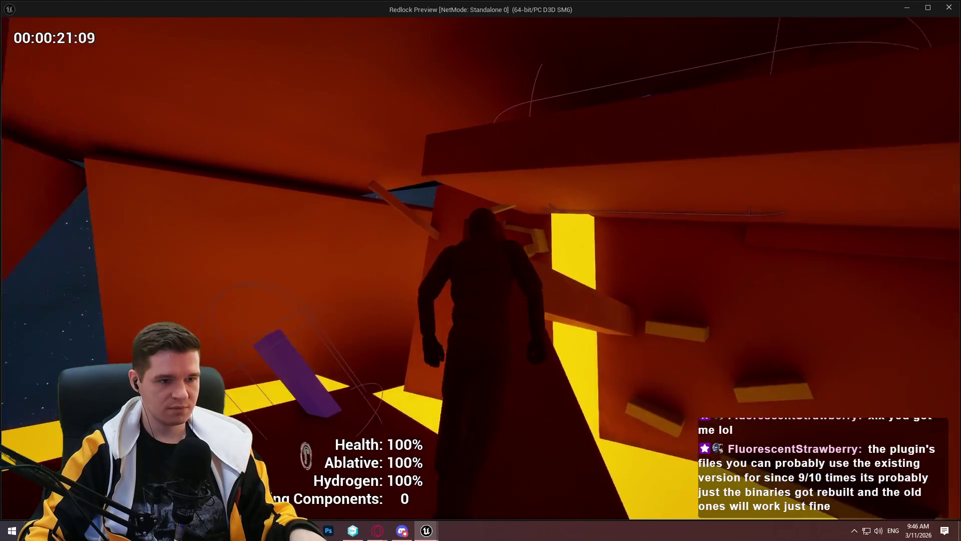
key(w)
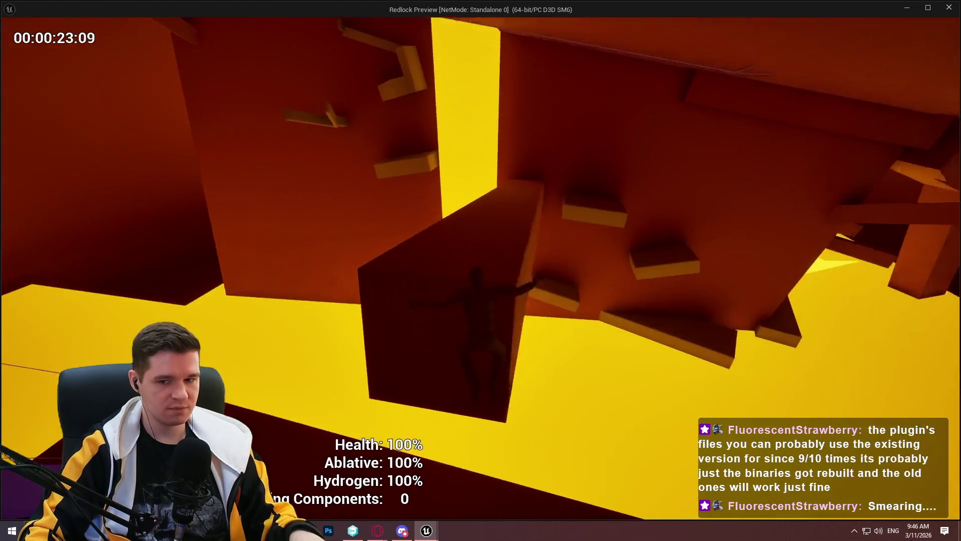
Climb the pillar, cross the red blocks up to higher ledges, return to START HERE, and exit.
key(w)
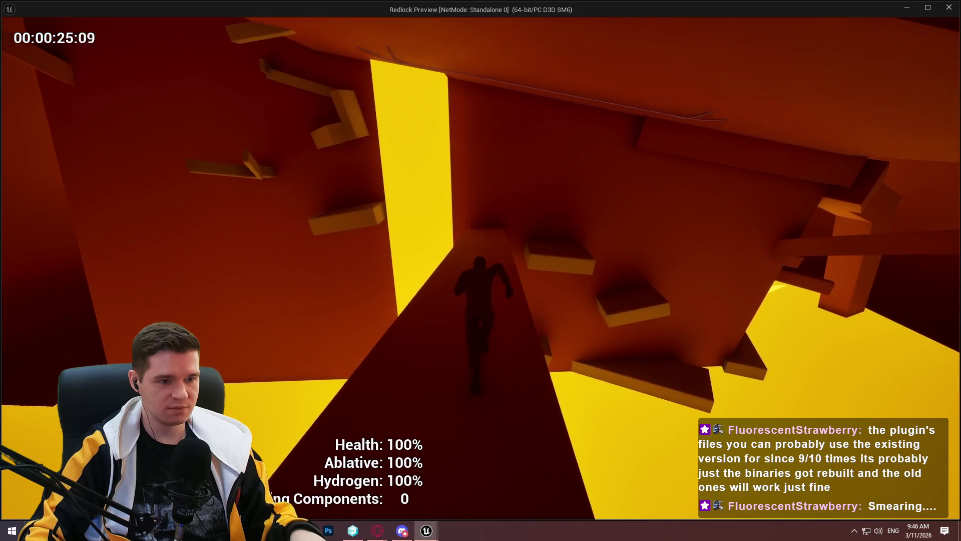
key(w)
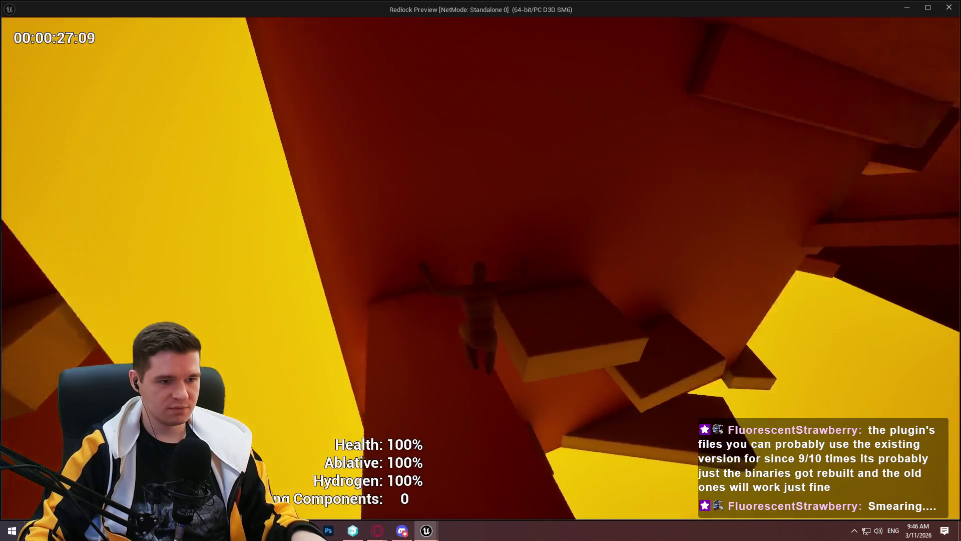
key(w)
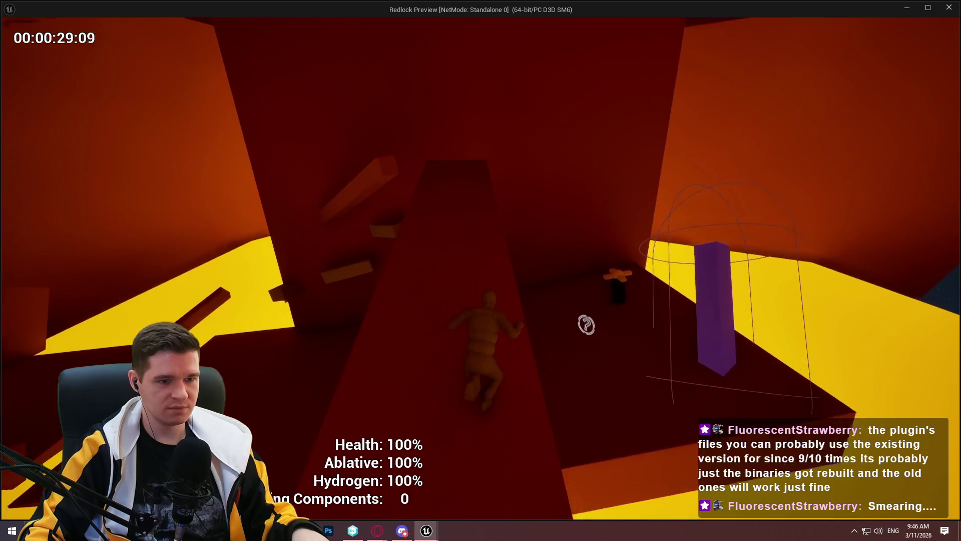
key(w)
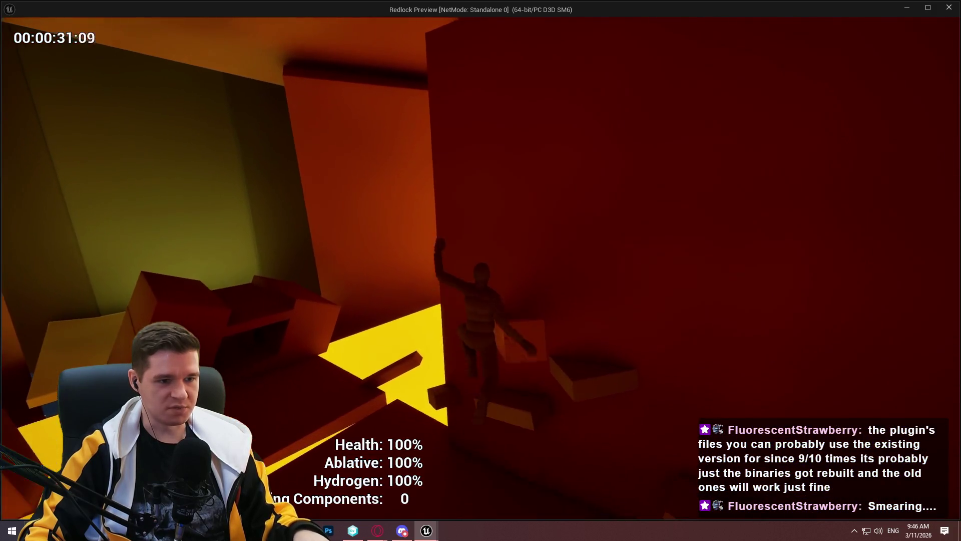
key(w)
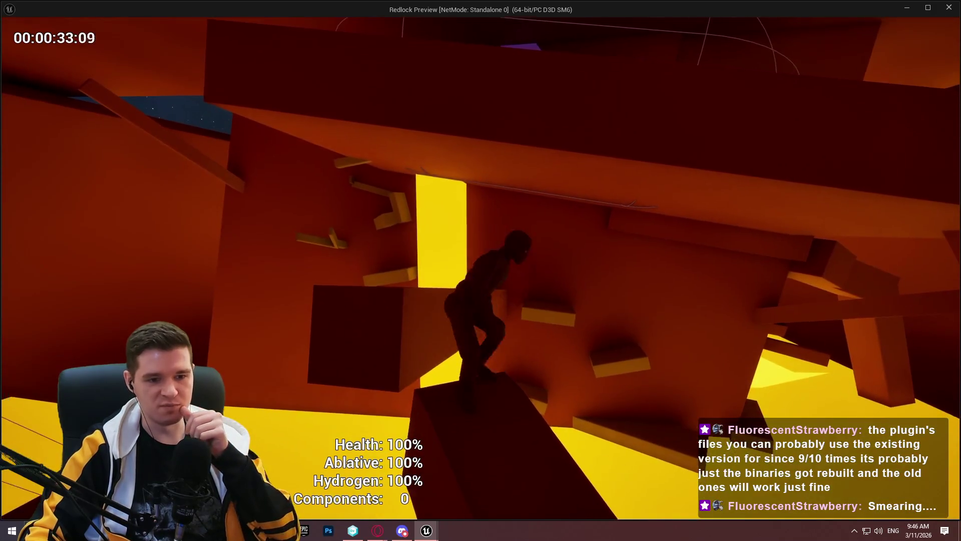
key(w)
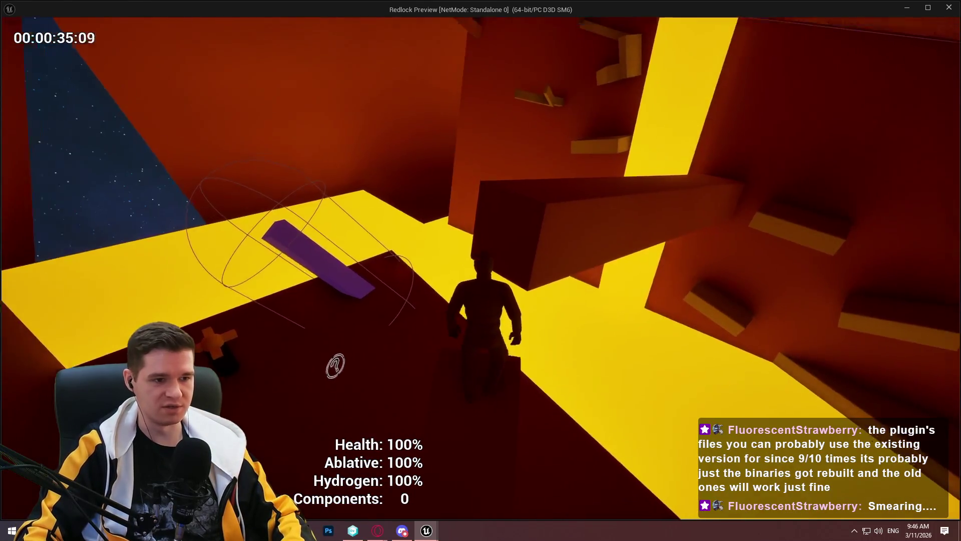
key(w)
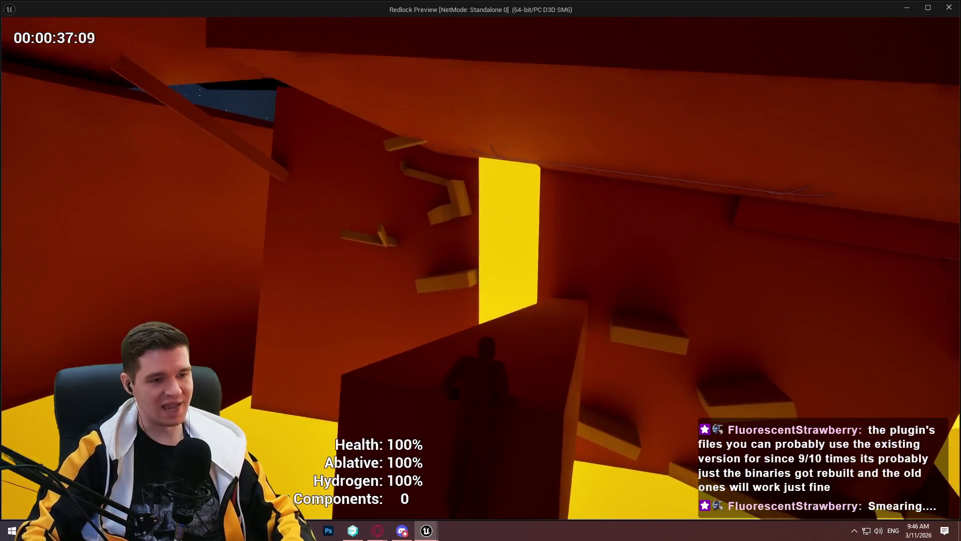
key(w)
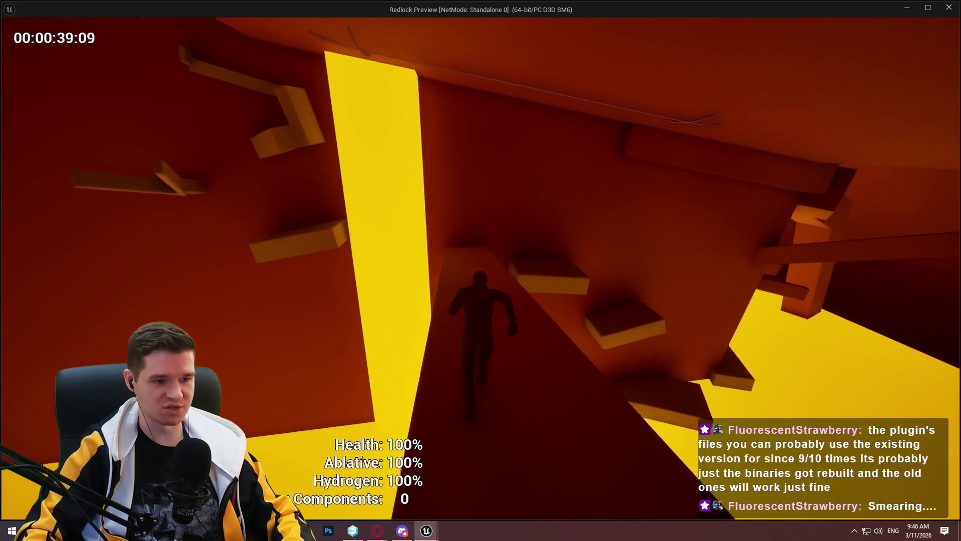
key(w)
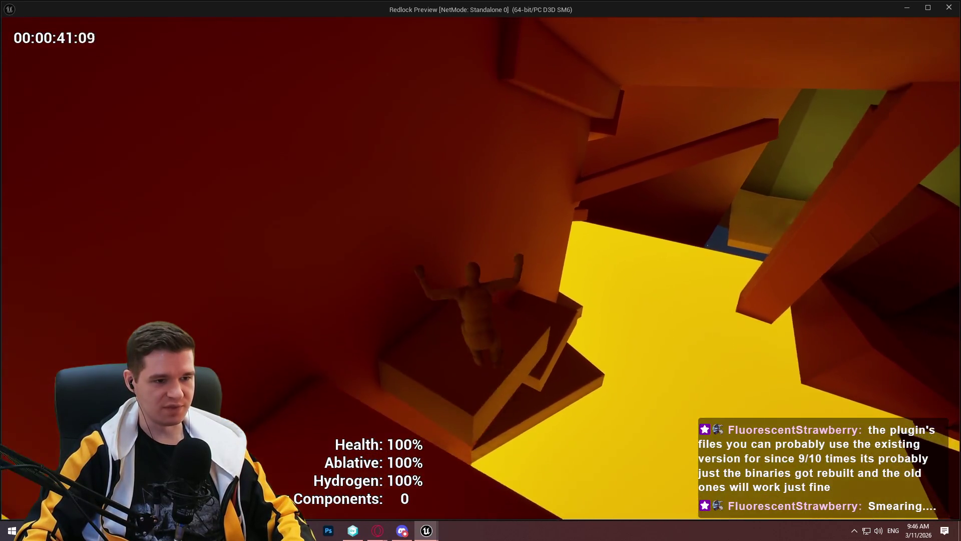
key(w)
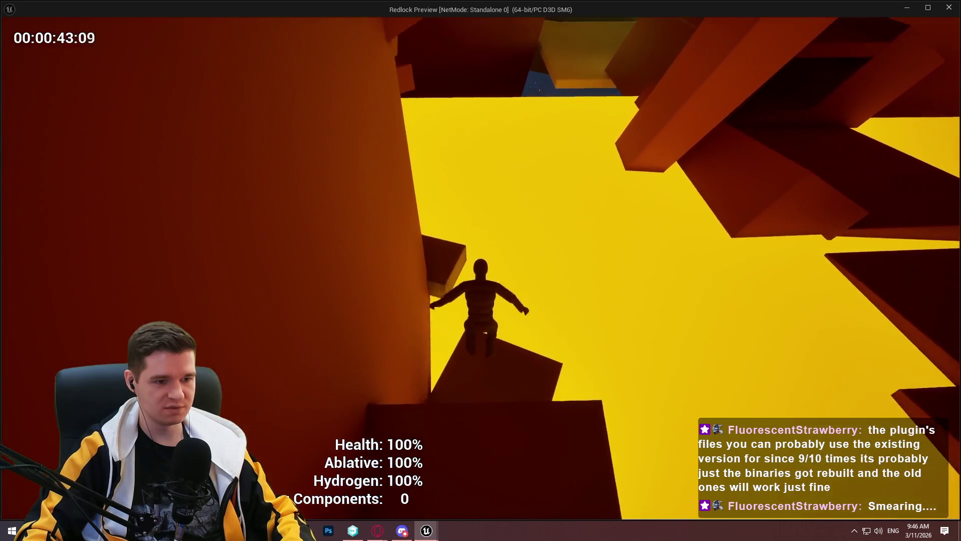
key(w)
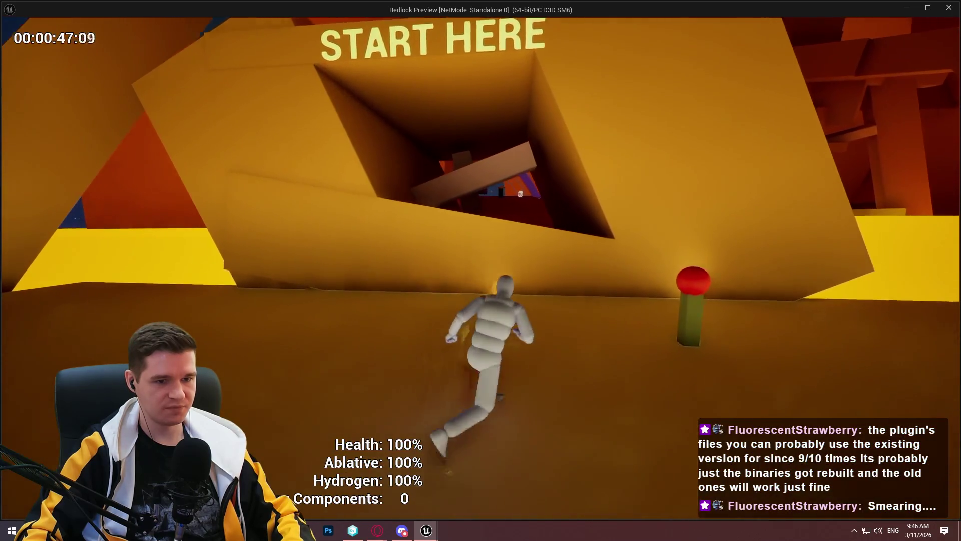
key(w)
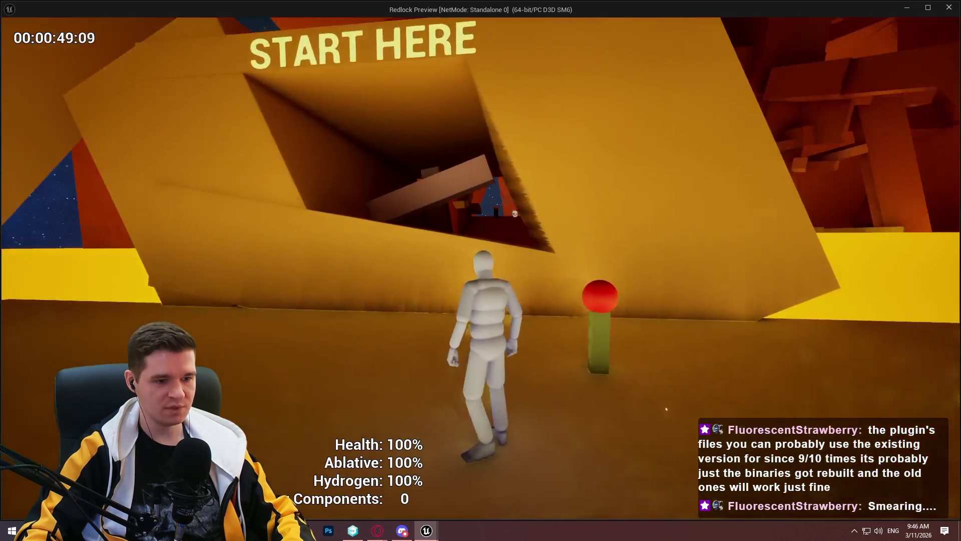
key(Escape)
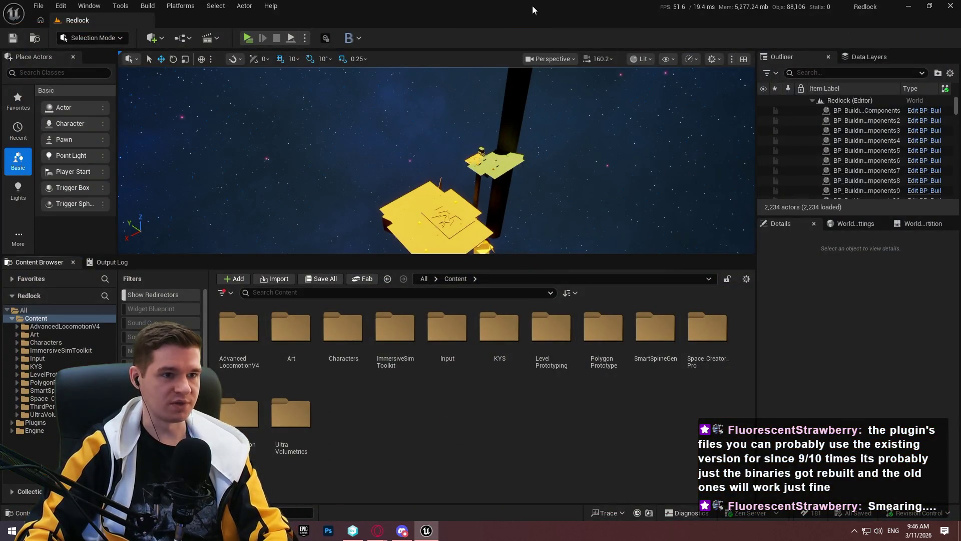
Bring up Branch Explorer in Unity DevOps, then switch to the Redlock YouTrack board in Opera.
click(952, 5)
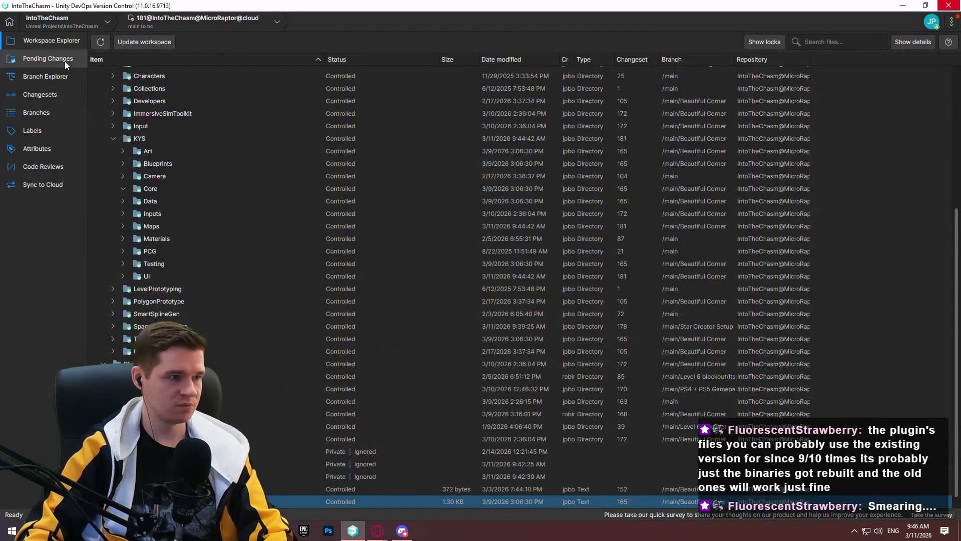
click(45, 77)
mouse_move(378, 531)
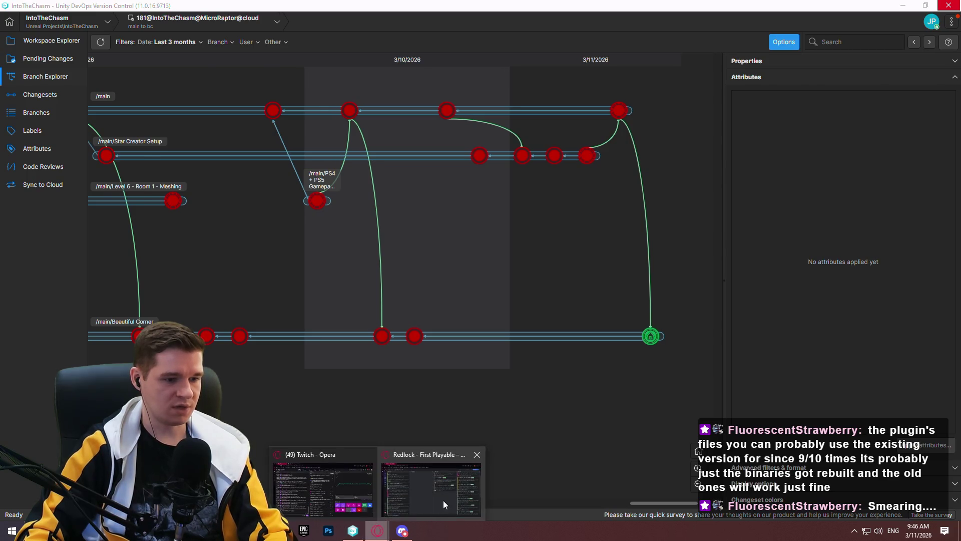
click(433, 483)
scroll(356, 286, down, 1)
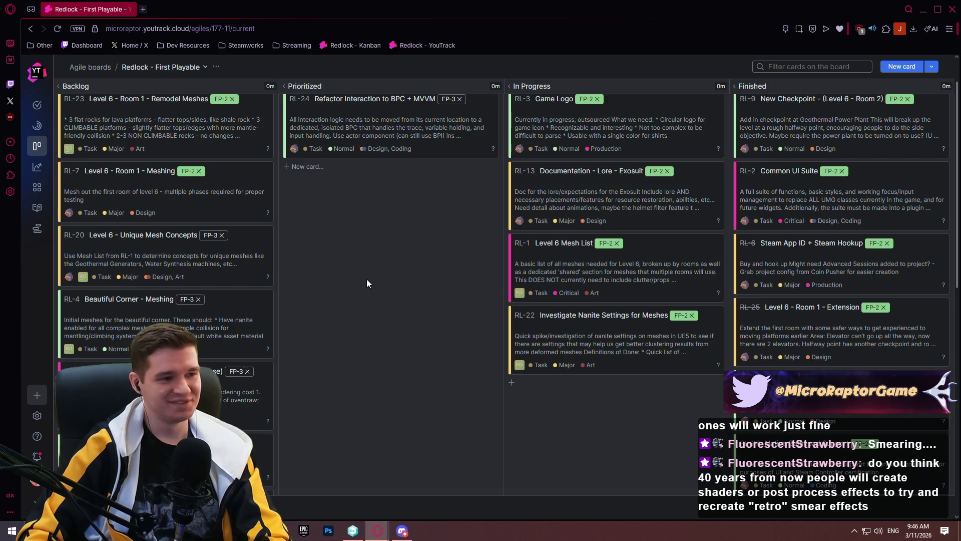
Drag the RL-24 card from Prioritized to the bottom of In Progress, then return to Unity DevOps.
scroll(367, 293, up, 2)
scroll(364, 255, down, 1)
scroll(364, 237, up, 1)
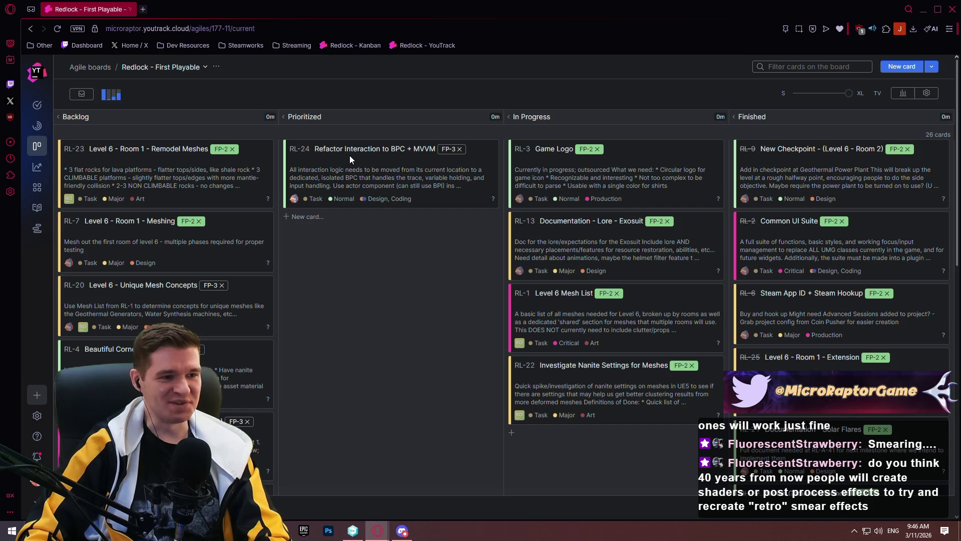
mouse_move(353, 156)
mouse_down()
mouse_move(558, 471)
mouse_move(575, 420)
mouse_up()
scroll(433, 260, down, 2)
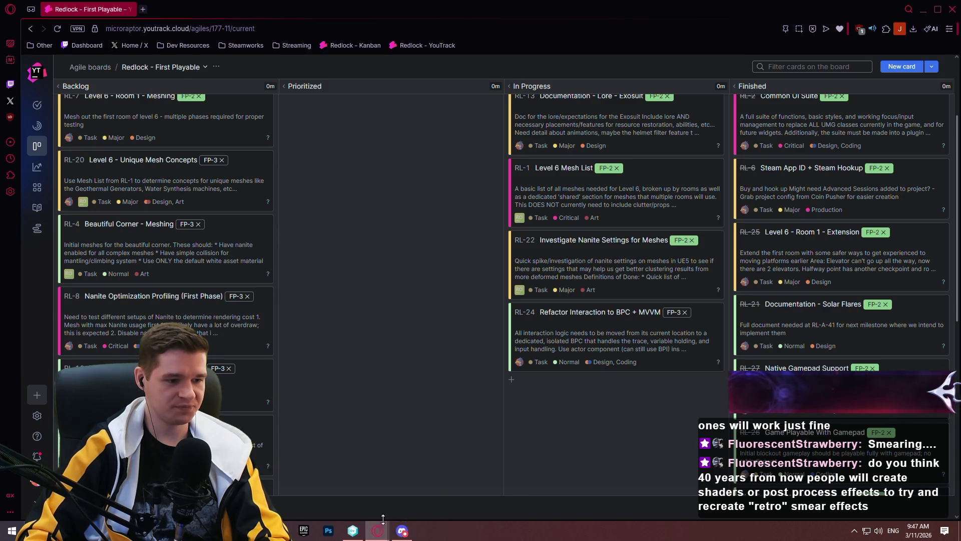
click(353, 531)
Branch 'Refactor Interaction' off the latest main changeset 179 and switch the workspace to it.
right_click(621, 110)
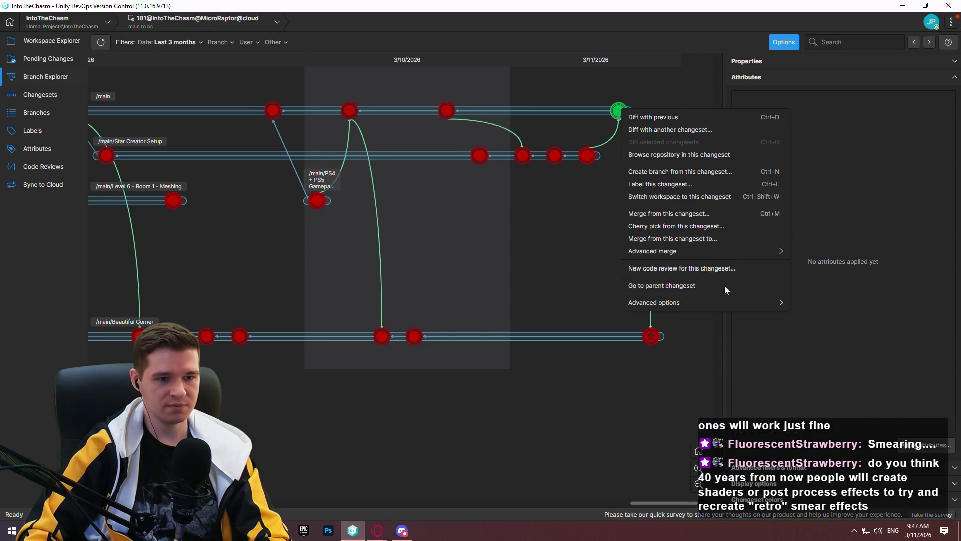
click(672, 175)
text(Refac)
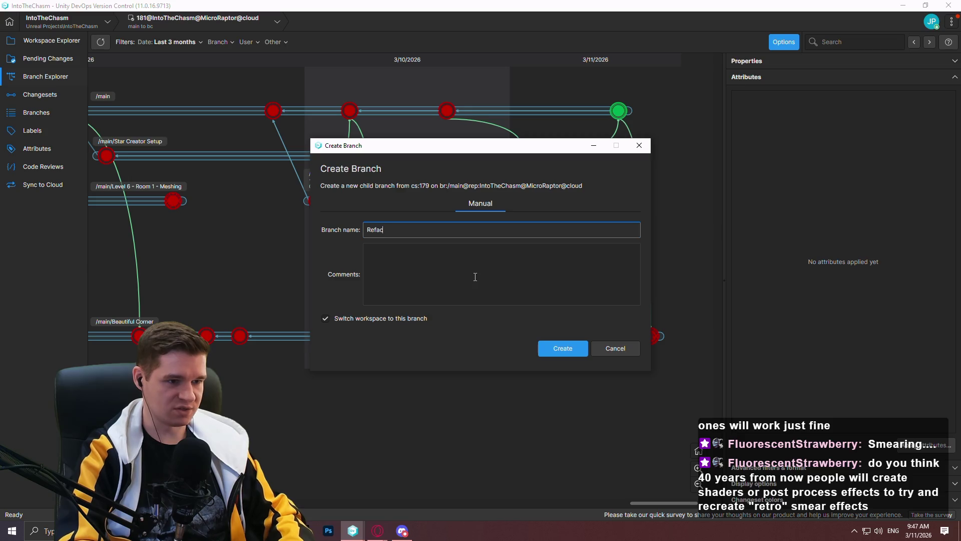
text(tor Interaction)
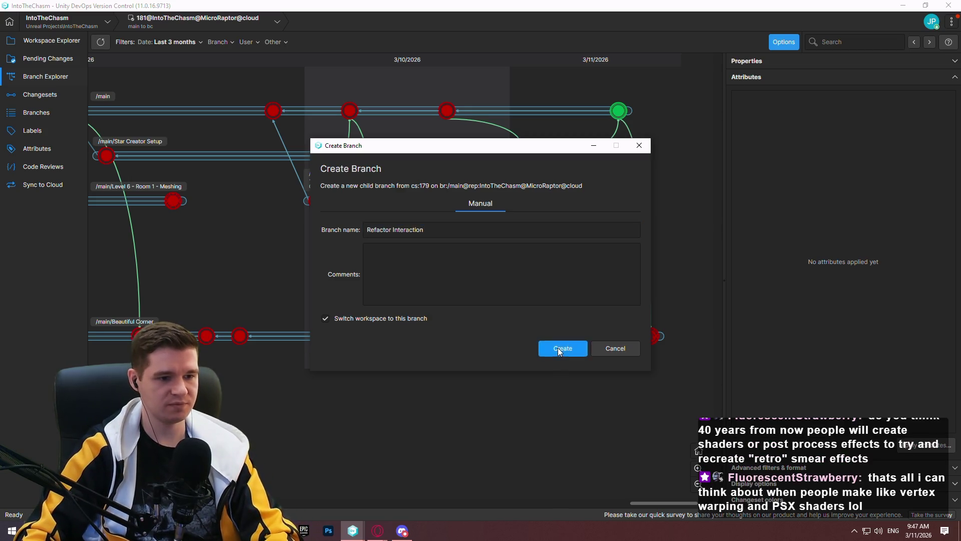
click(557, 348)
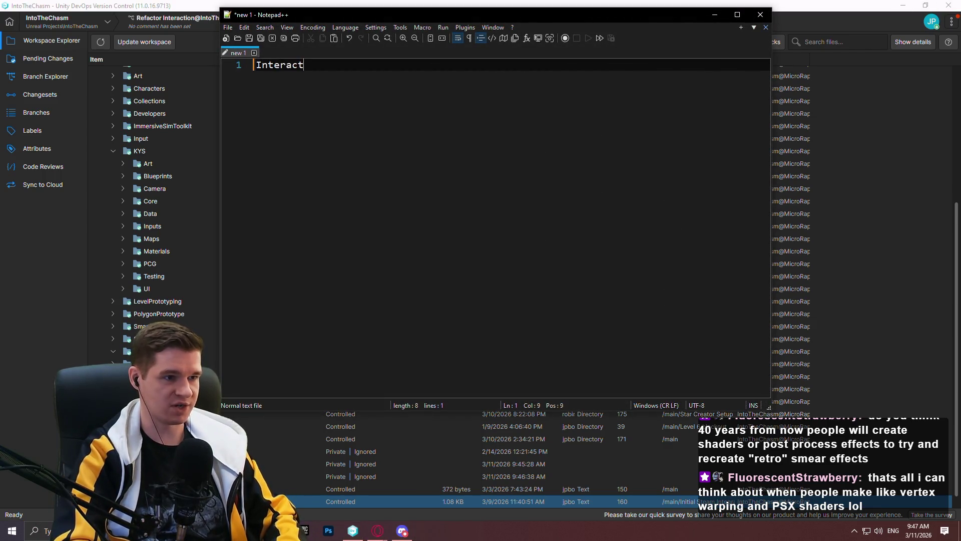
Outline the Interaction PLAYER component with indented Trace and Variable storage items, then the Interactable ACTOR heading.
text(ion PLAYER component)
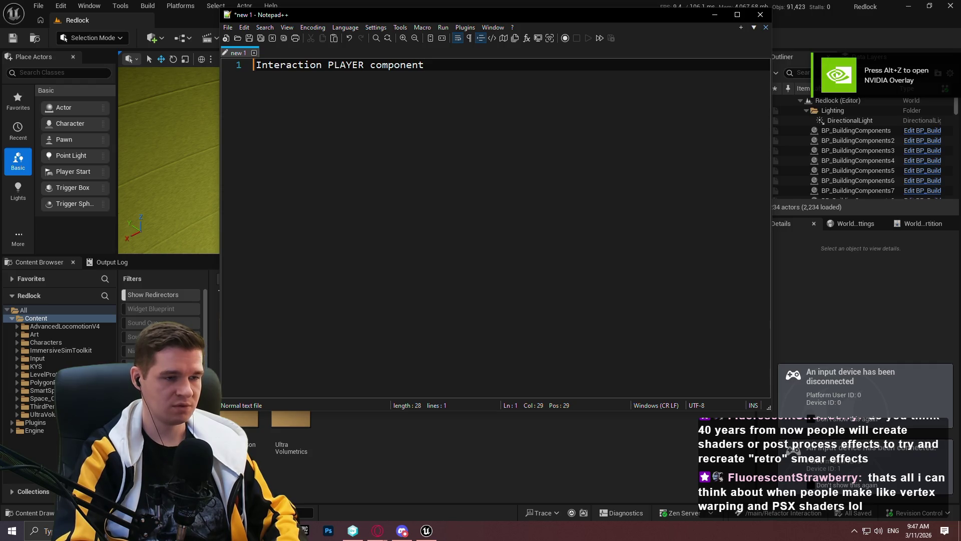
key(Return)
key(Tab)
text(Trace)
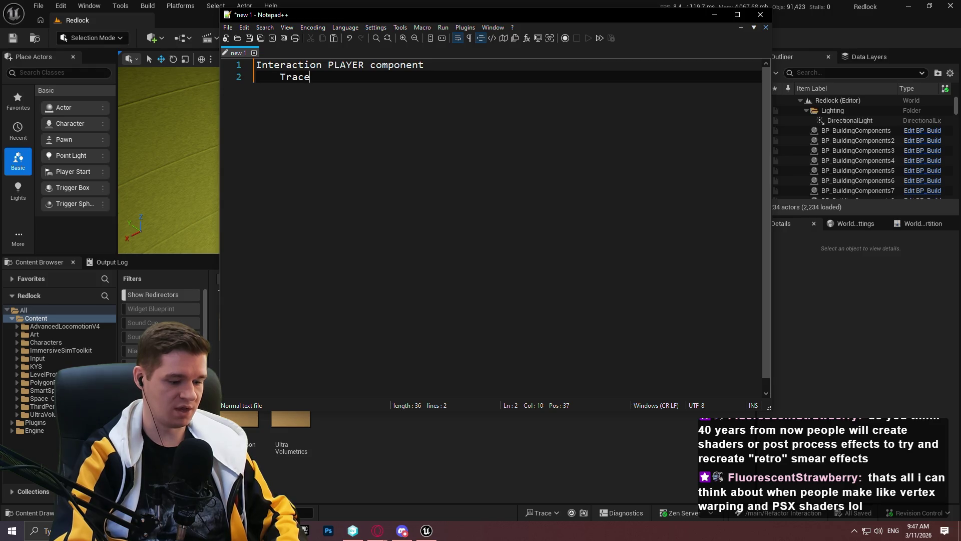
key(Return)
text(Variable storage)
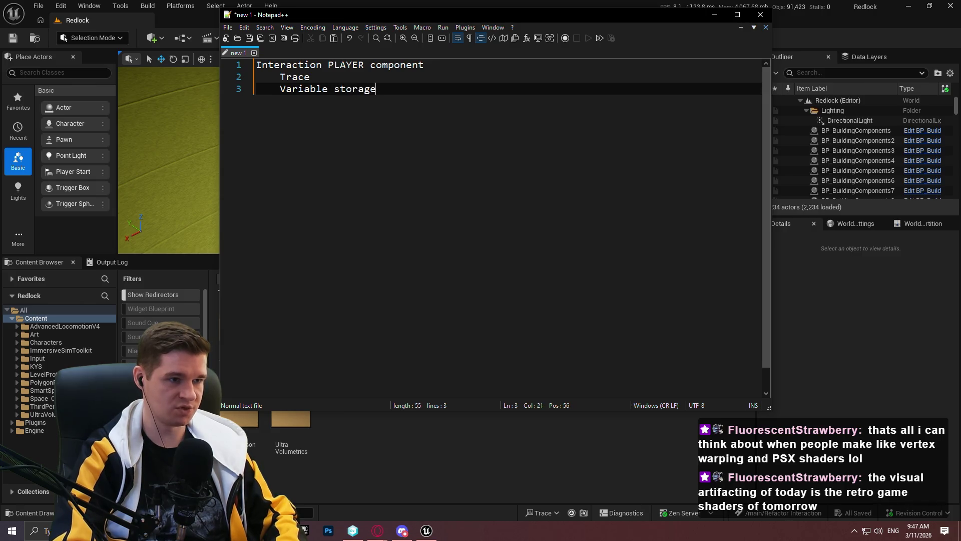
key(Return)
key(BackSpace)
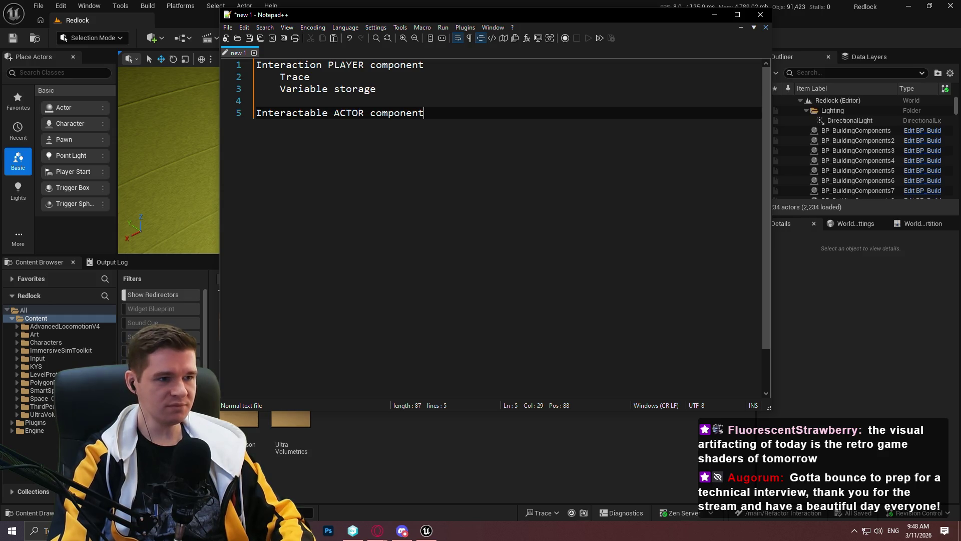
key(Return)
key(Tab)
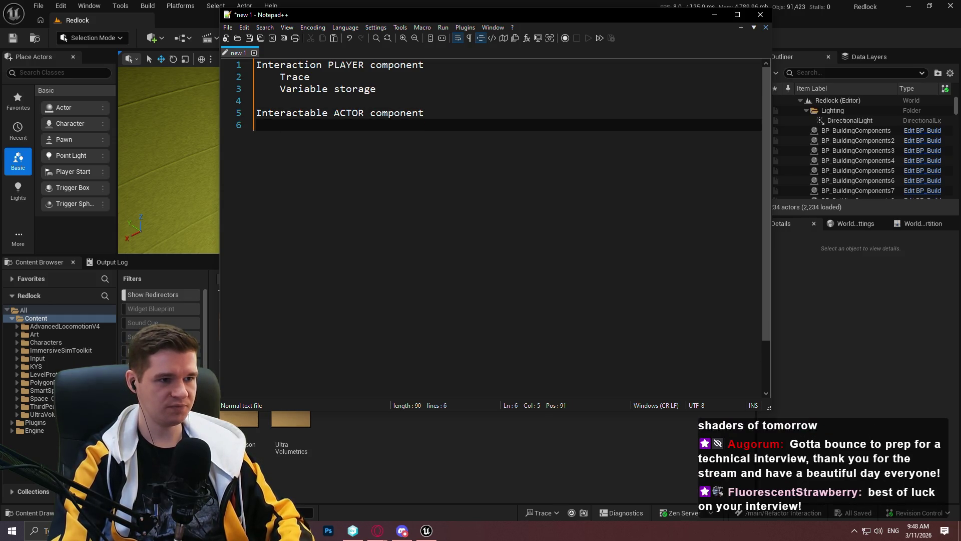
Add the line 'BPI holder receive interaction on hover/unhover' under the Interactable ACTOR heading.
text(BPI)
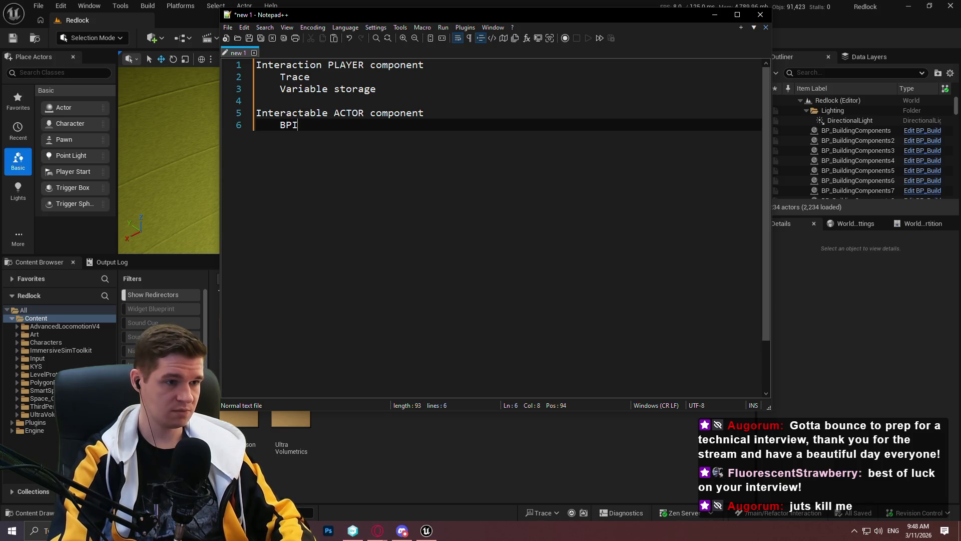
text( holder)
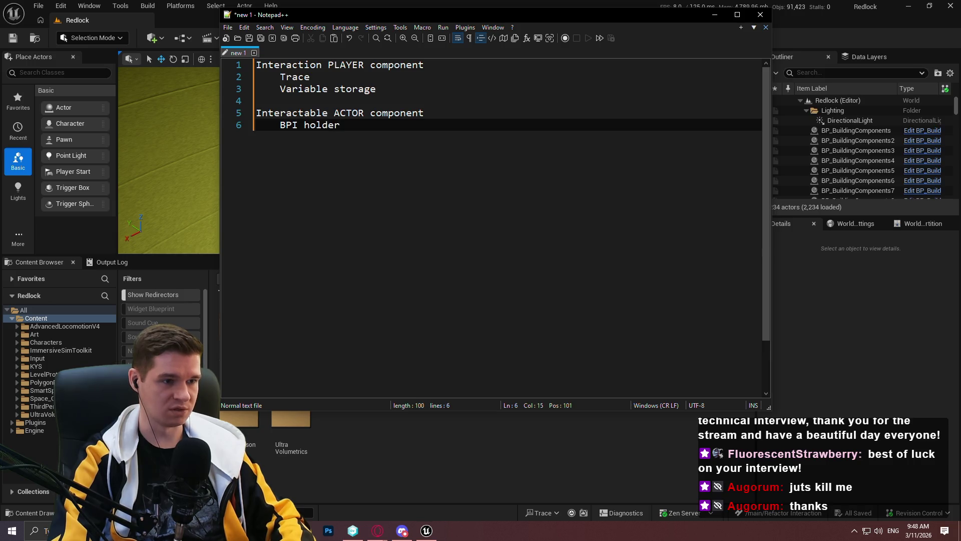
text( receive interaction)
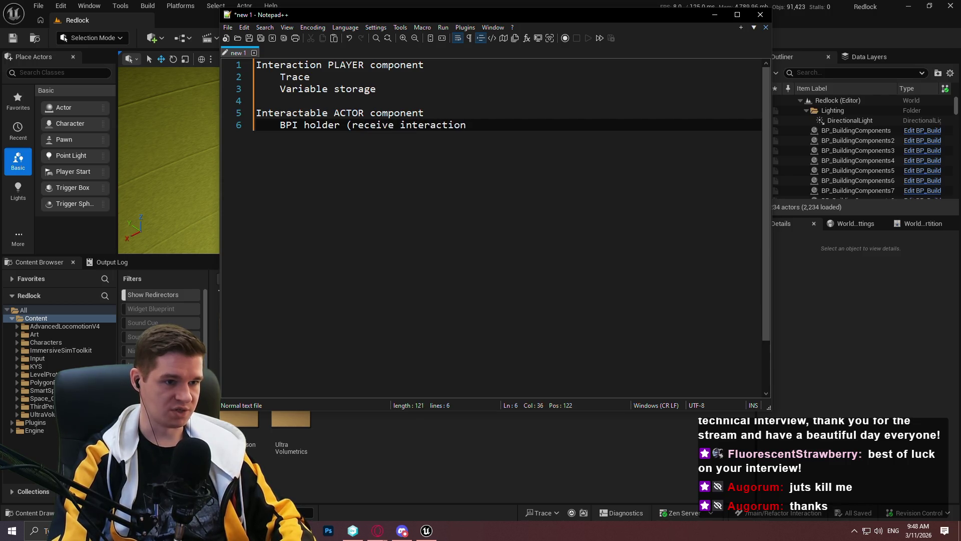
text(, on h)
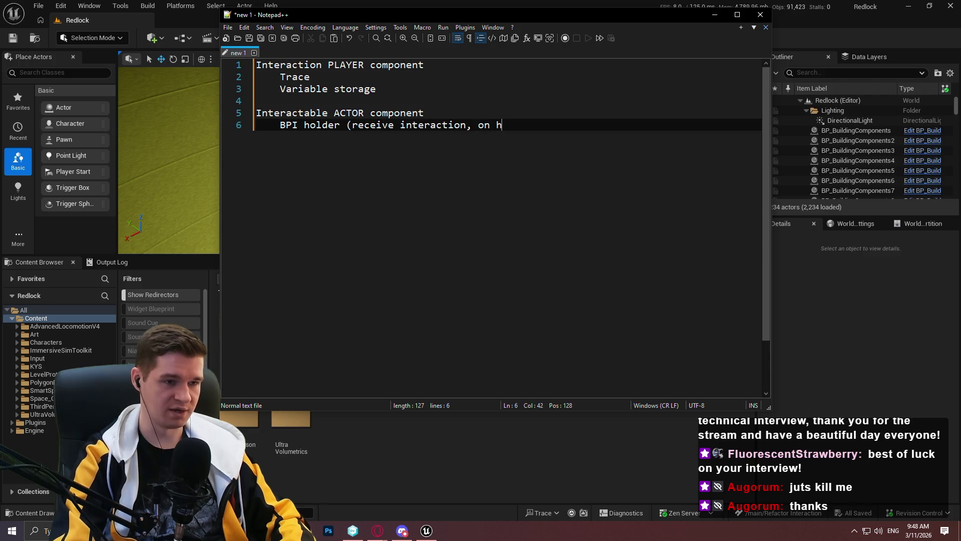
text(over/unhjg)
key(BackSpace)
key(BackSpace)
text(over))
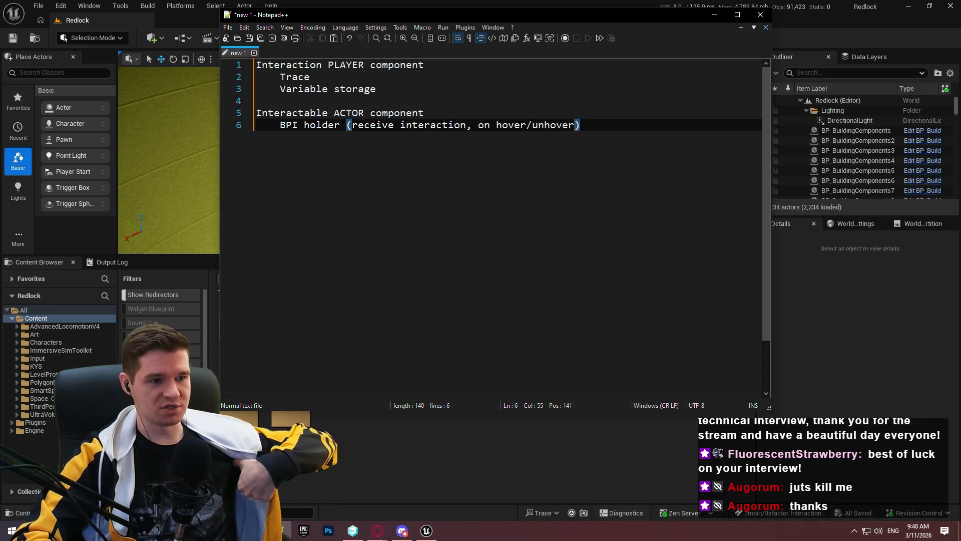
key(Return)
key(Return)
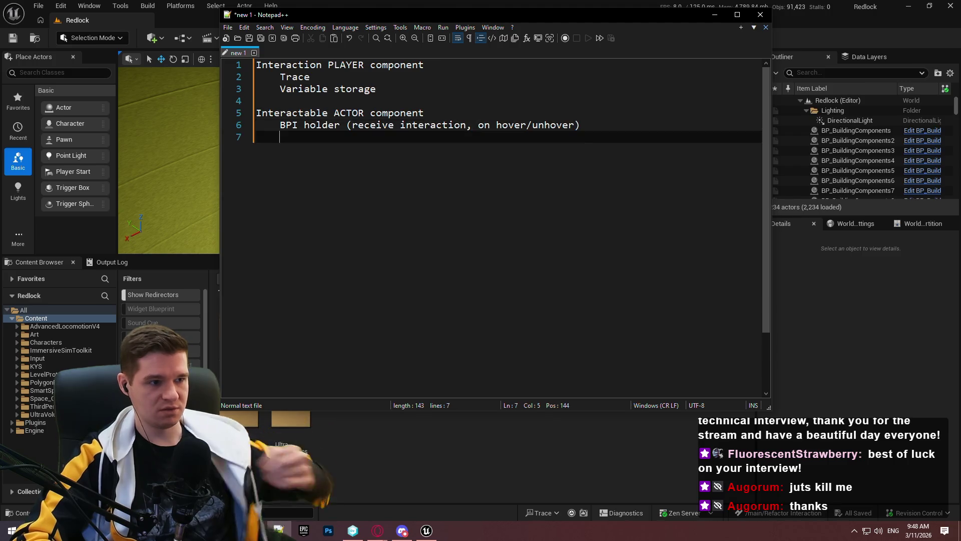
Start an MVVM section with 'Currently interacted item' and add 'Init/Uninit MVVM' under Variable storage.
text(MVVM)
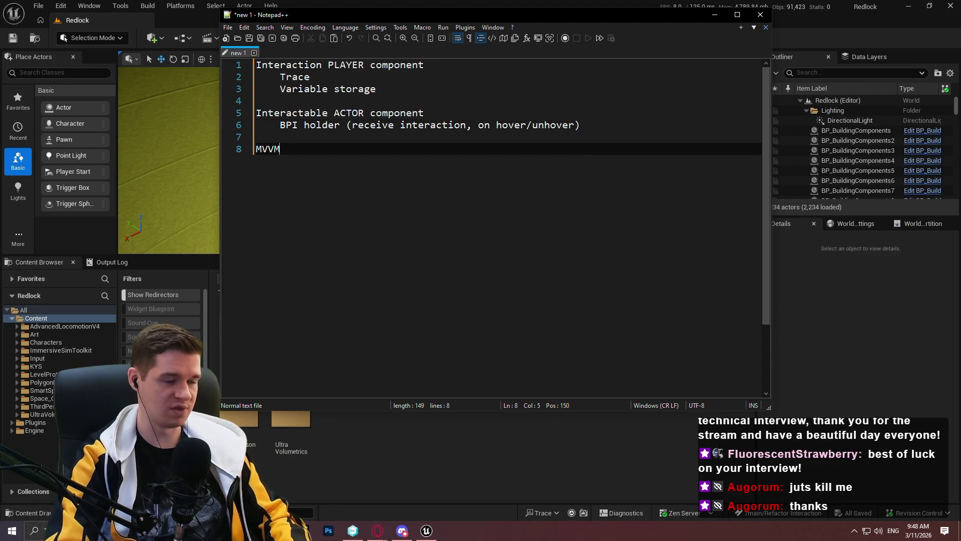
key(Return)
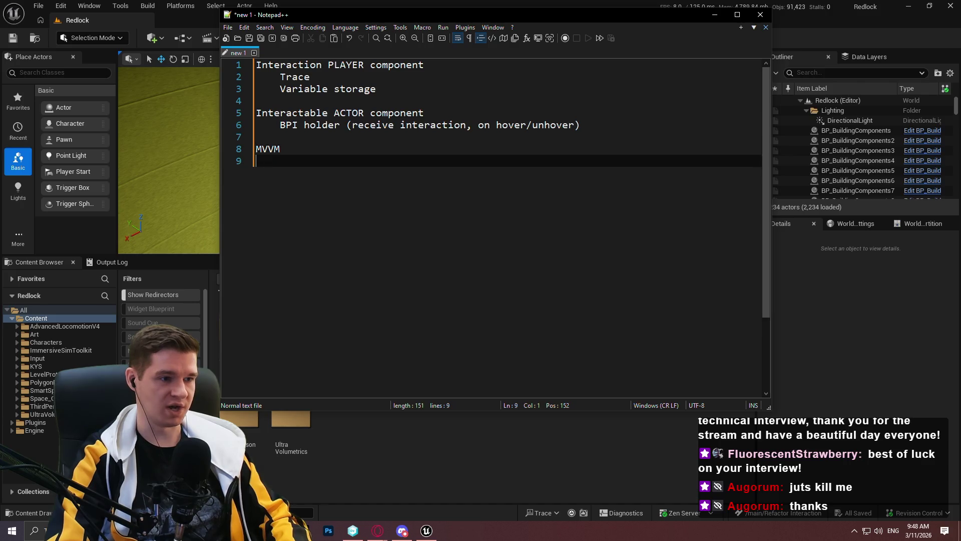
text(Currently)
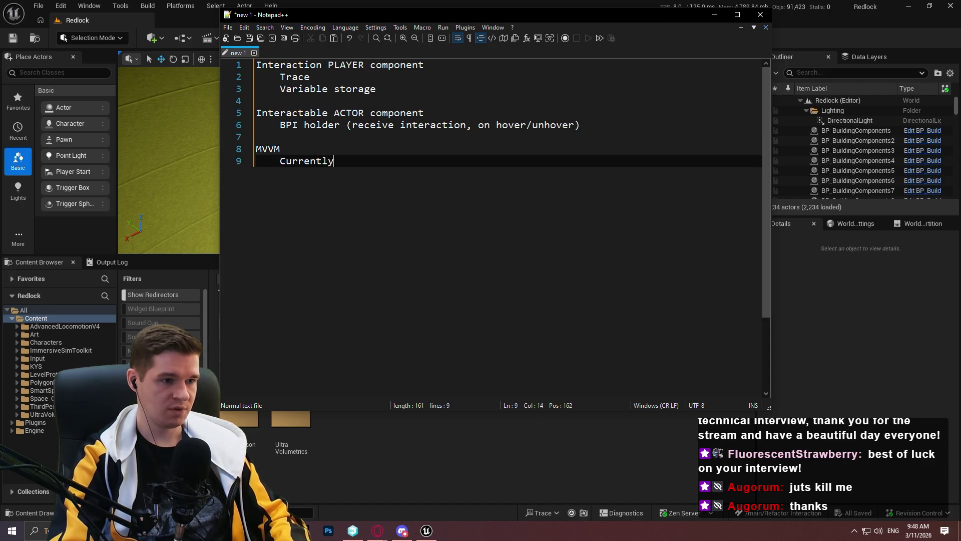
text( interac)
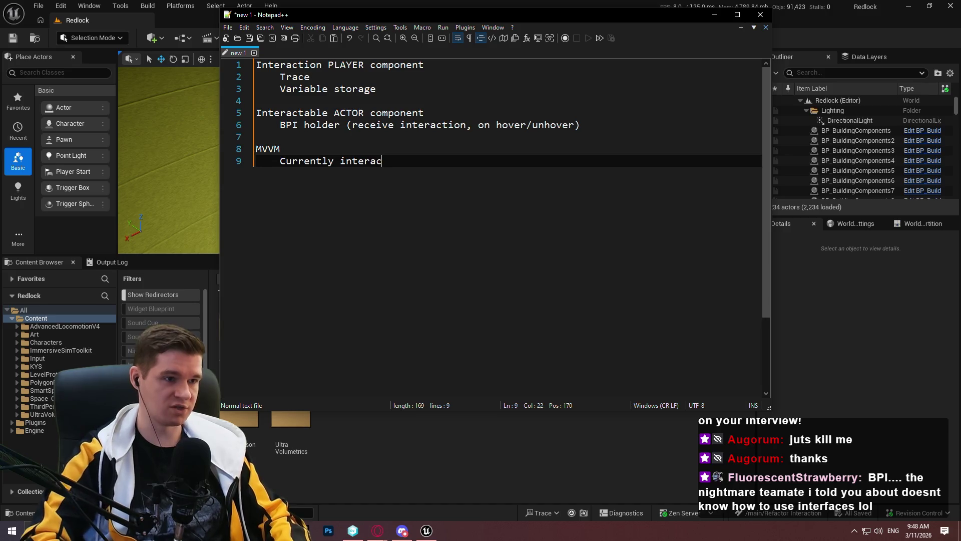
key(Up)
key(Up)
key(Up)
key(Up)
key(Up)
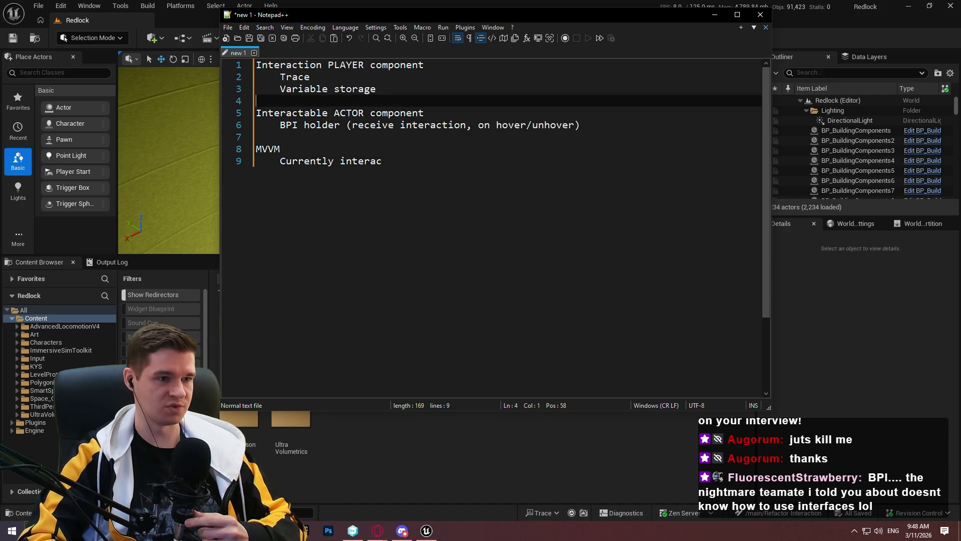
key(End)
key(Return)
text(Init/Uni)
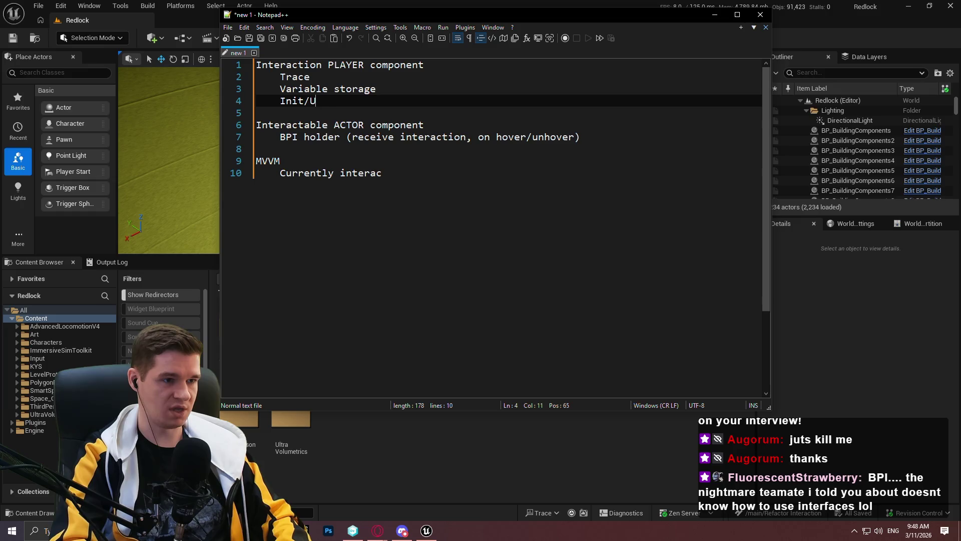
key(BackSpace)
text(nit MVVM)
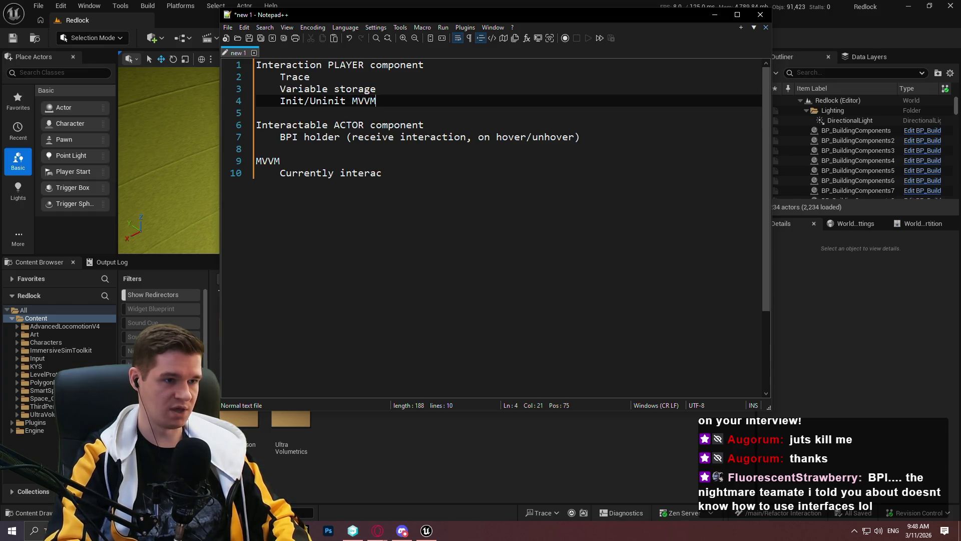
key(Down)
key(Down)
key(Down)
key(Down)
key(Down)
key(Down)
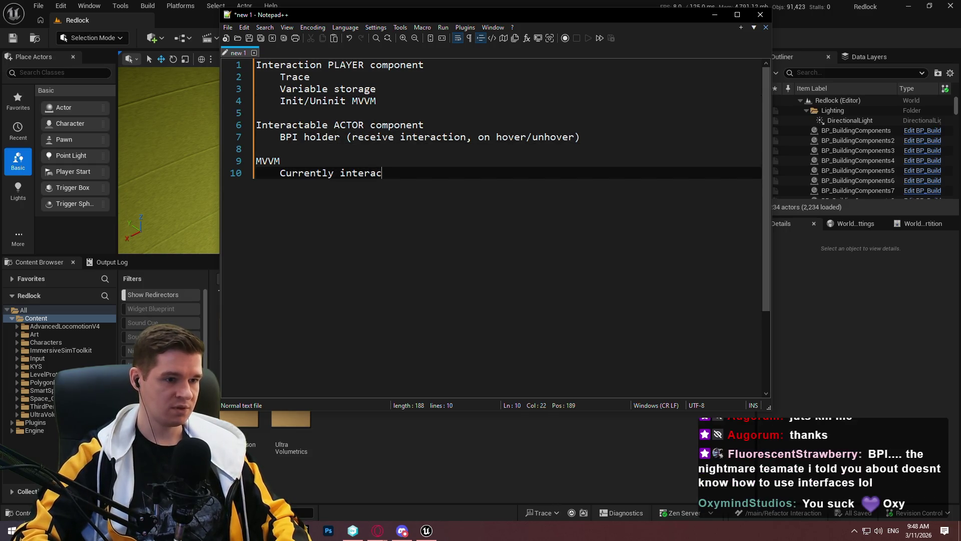
text(ted item)
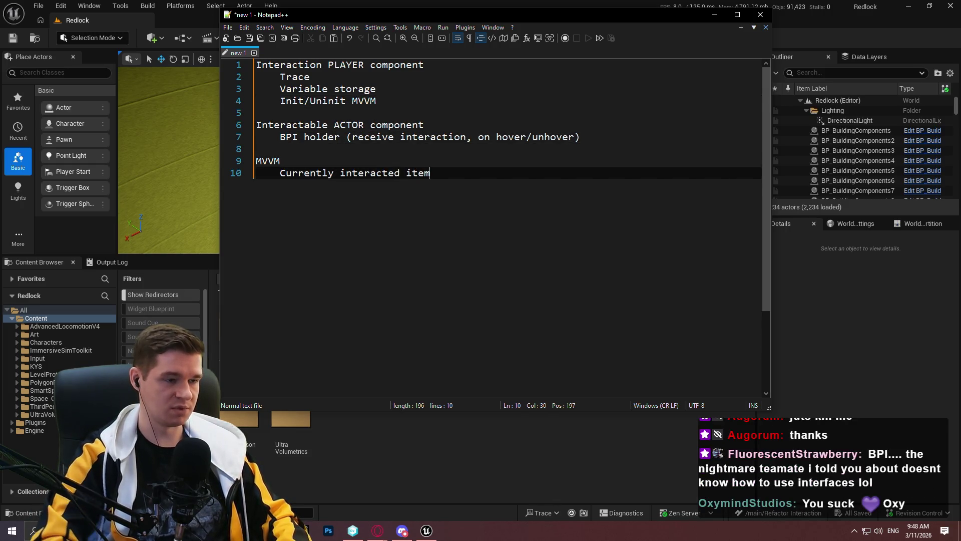
Add a bAllowInteractionTrace sub-item under Init/Uninit MVVM in the player component.
key(Up)
key(Up)
key(Up)
key(Up)
key(End)
key(Return)
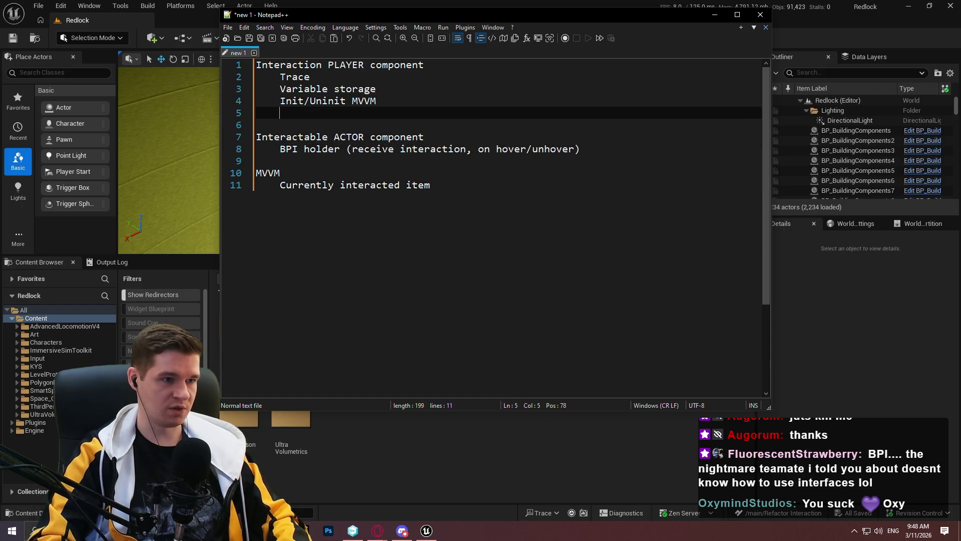
text(b)
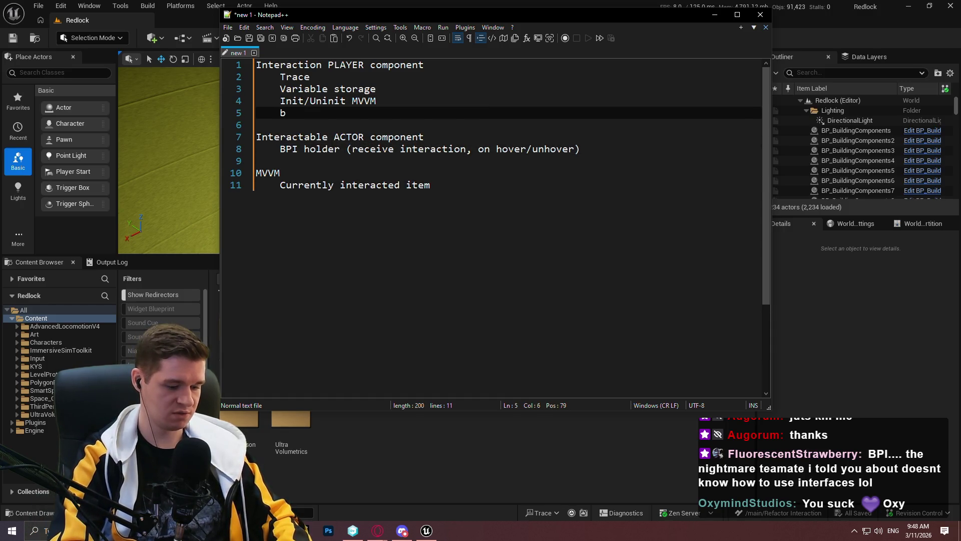
text(Allow)
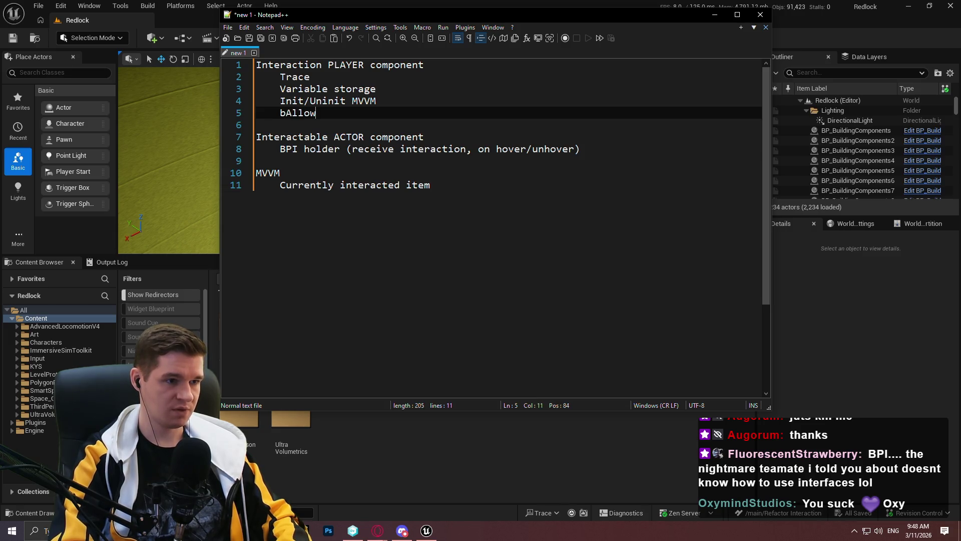
text(InteractionTrace)
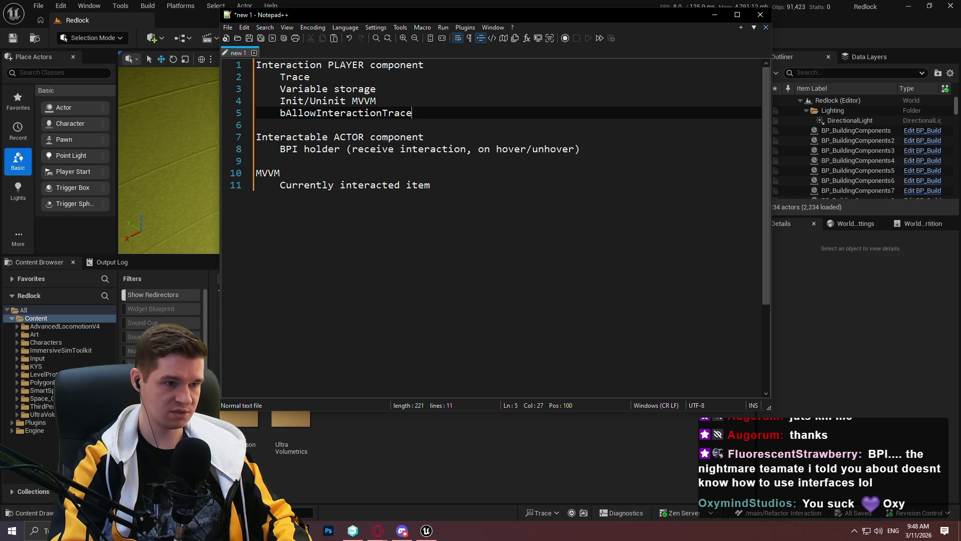
click(526, 188)
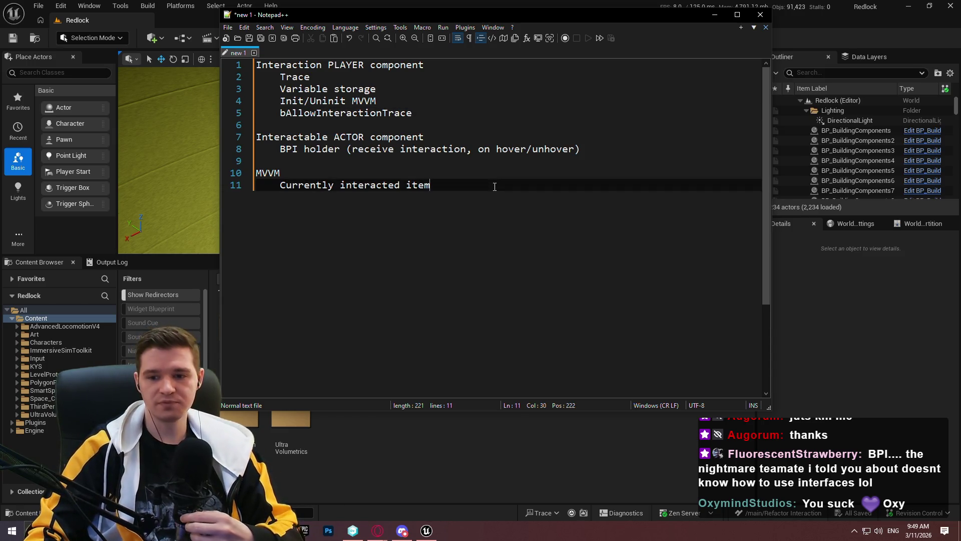
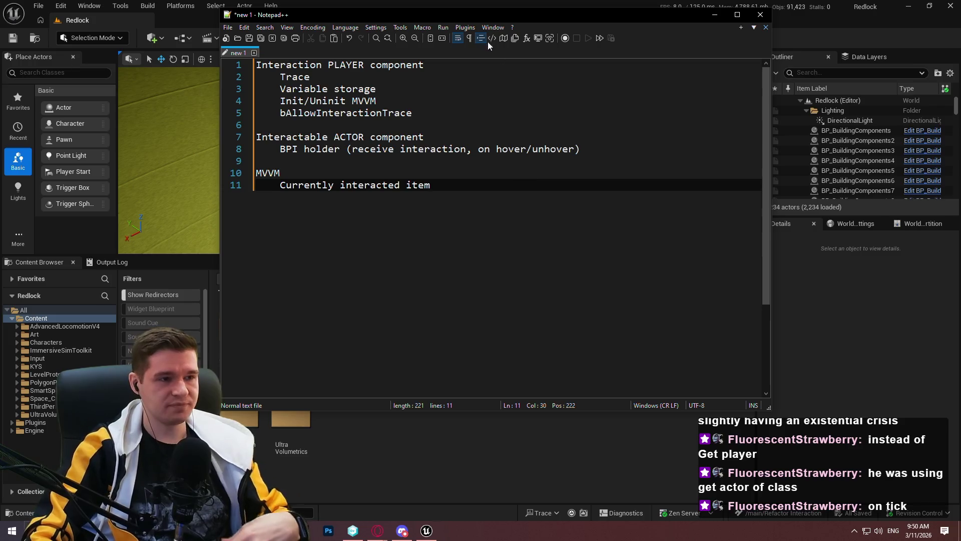
Return to the level editor and open the Plugins browser from the Edit menu.
click(849, 306)
key(w)
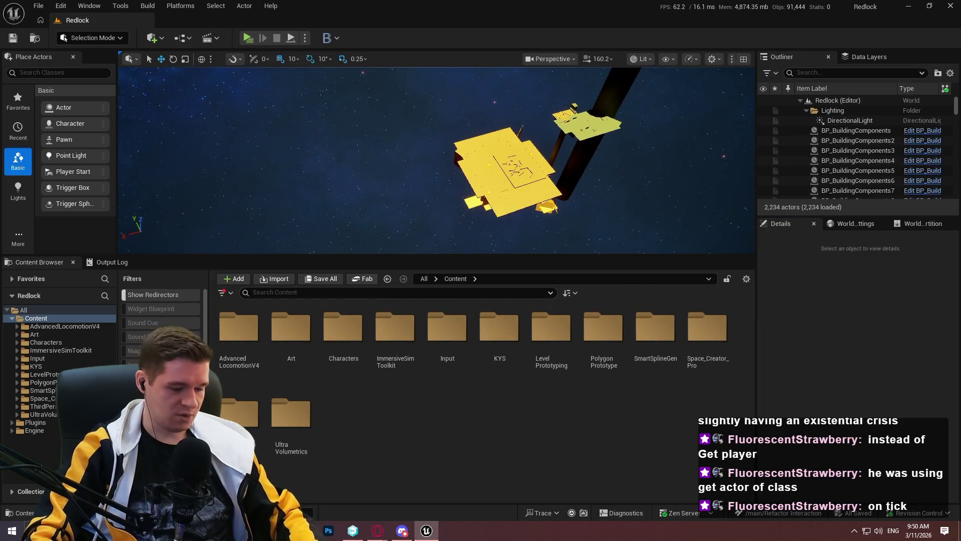
drag(542, 235, 543, 194)
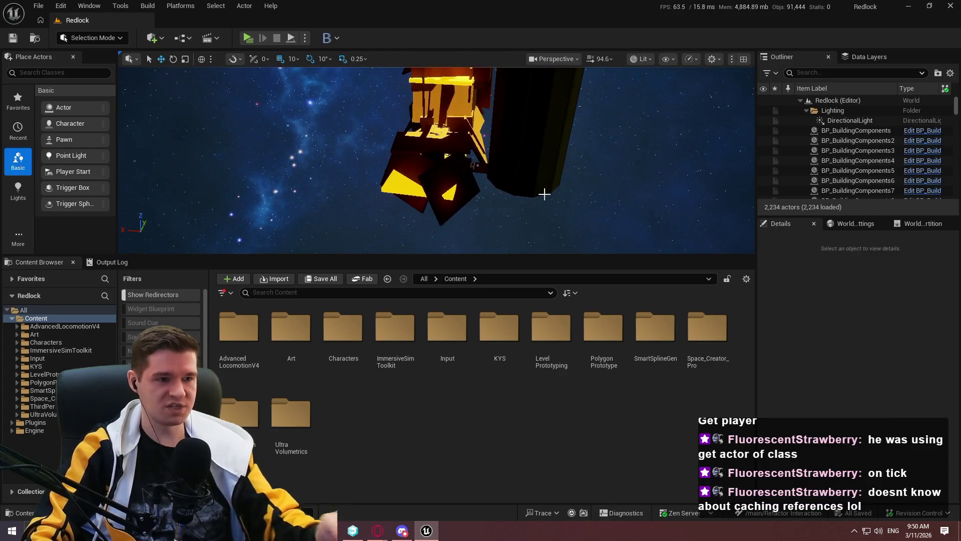
click(61, 6)
click(85, 173)
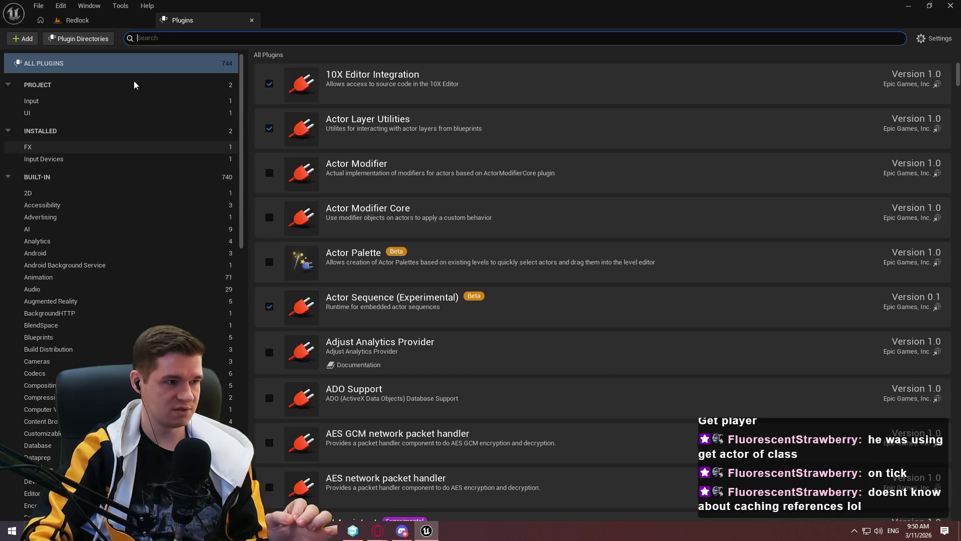
Start a new Content Only plugin named SimplePlayerInteraction.
click(392, 255)
click(583, 344)
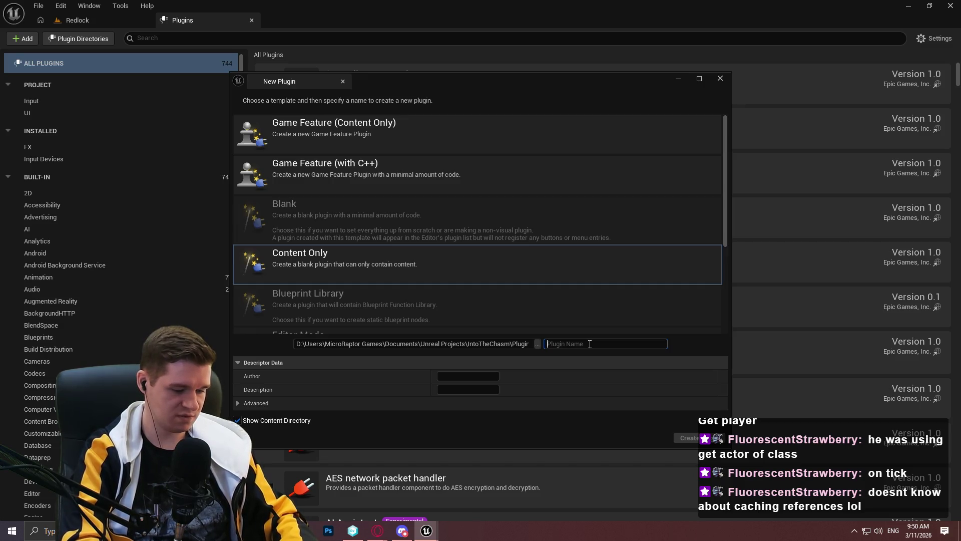
text(Simpl)
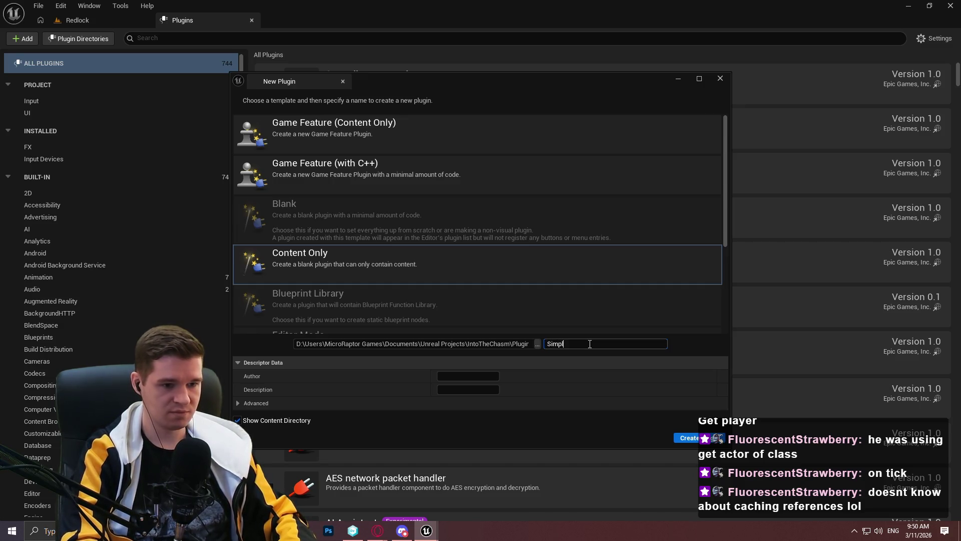
text(ePlayerInteraction)
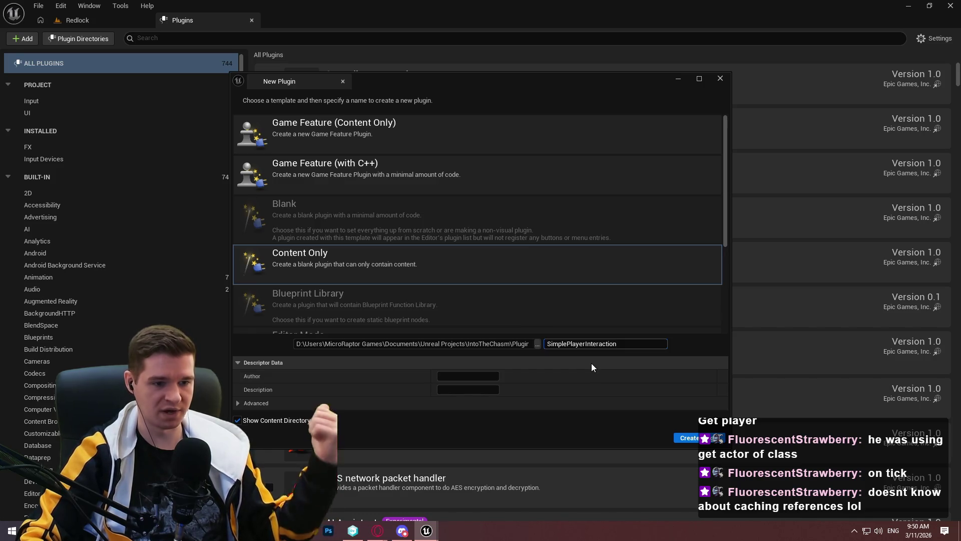
Mark it as beta, set author MicroRaptor Games LLC, add the interaction description, and create it.
click(242, 404)
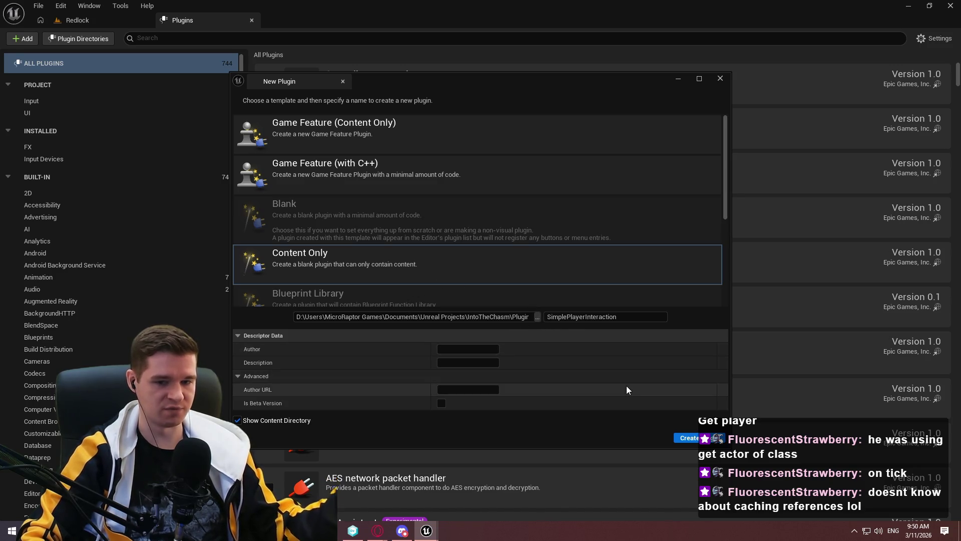
click(439, 404)
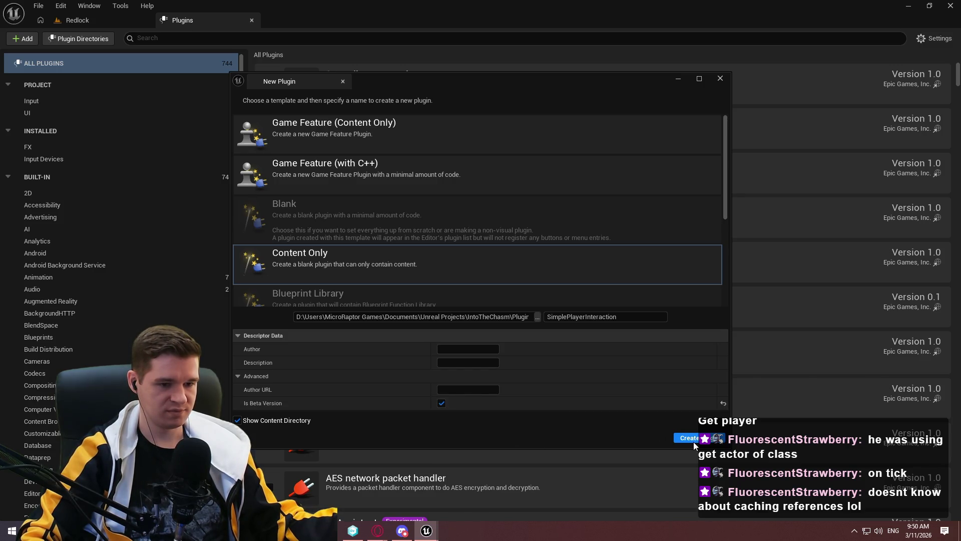
click(493, 350)
text(Micr)
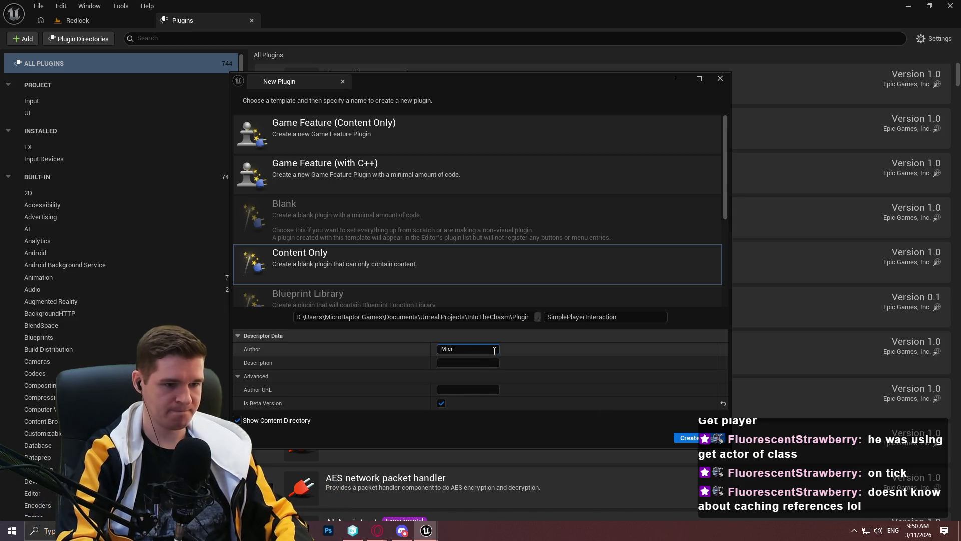
text(oRaptor Games LLC)
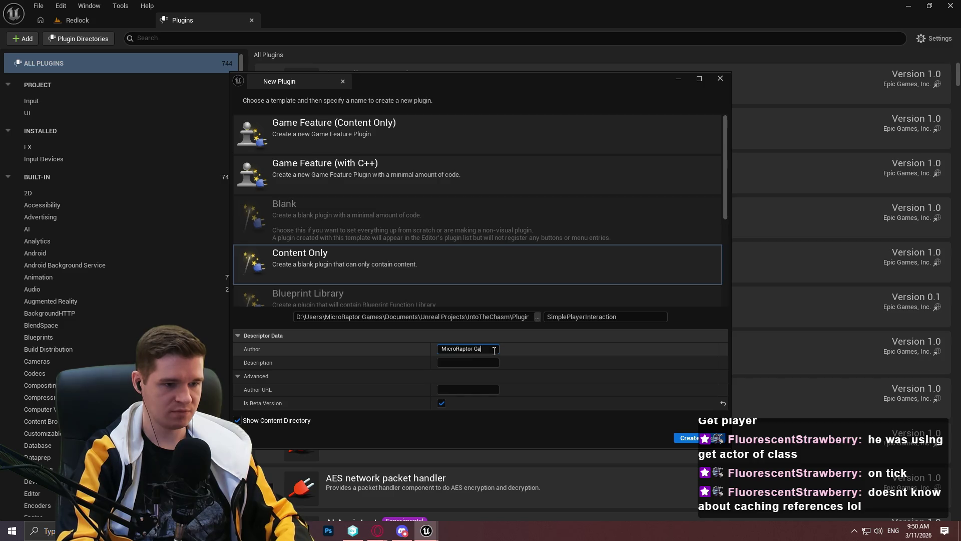
key(Tab)
text(Sim)
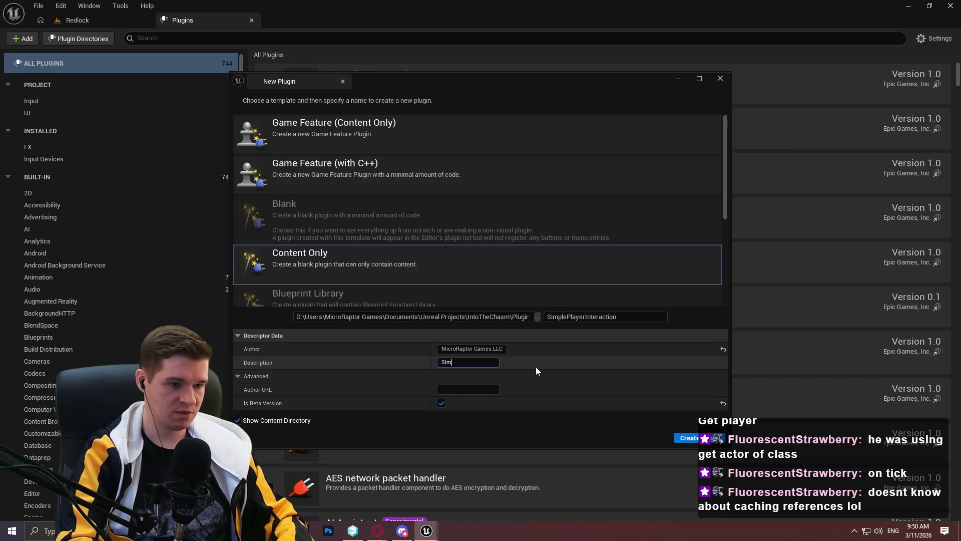
text(ple interaction com)
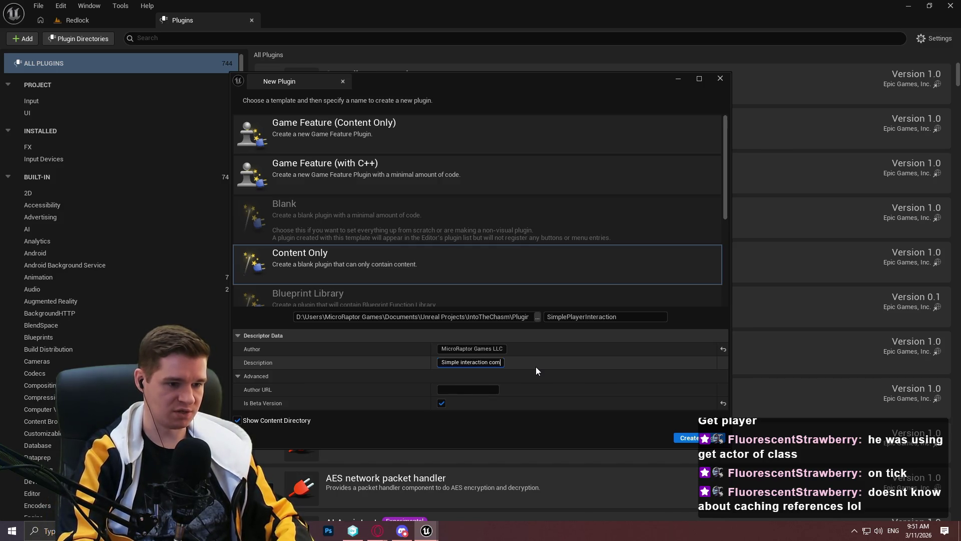
text(ponents for the player and actors, supporti)
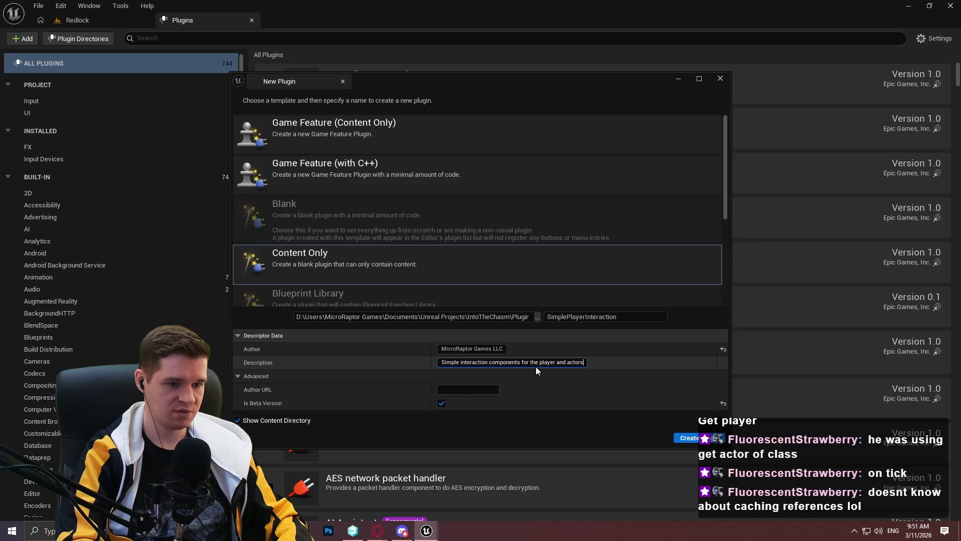
text(ng)
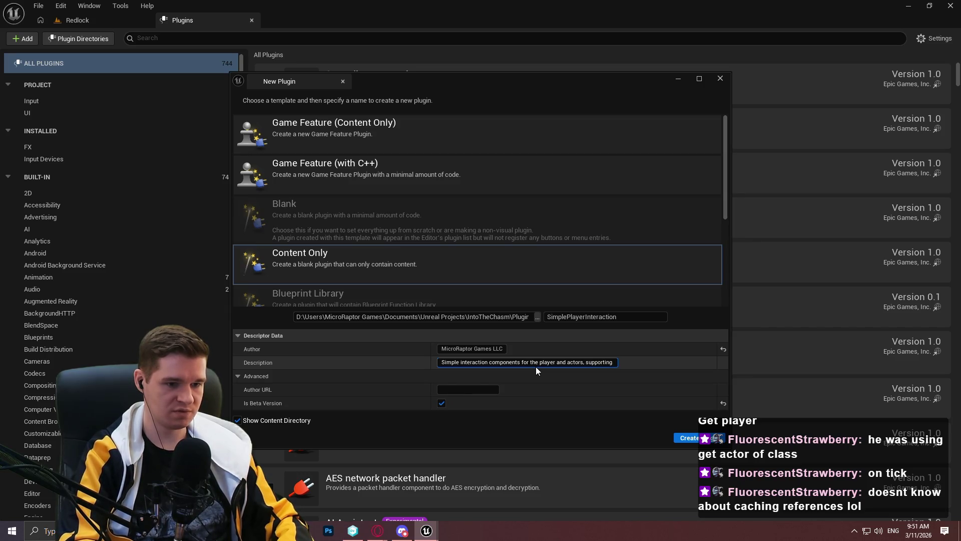
text( first and third )
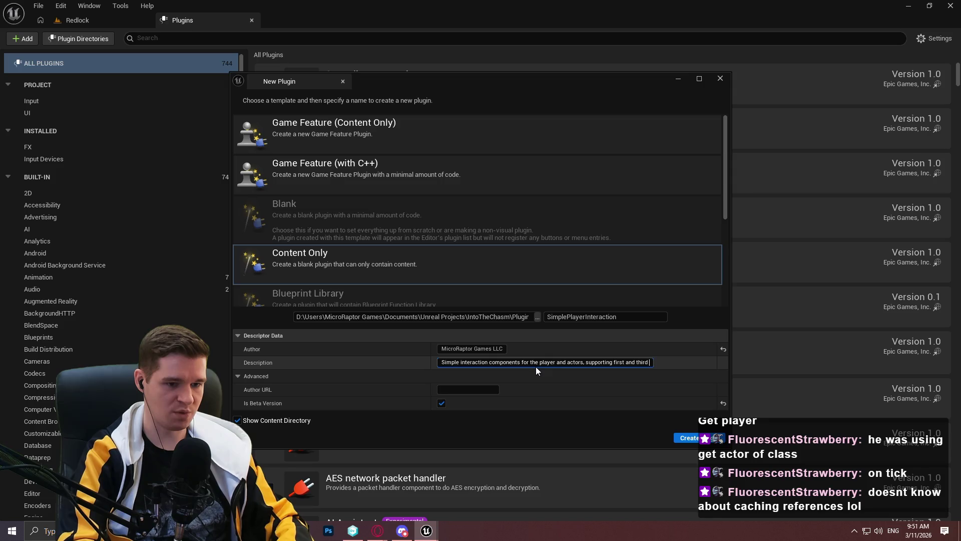
text(person interaction.)
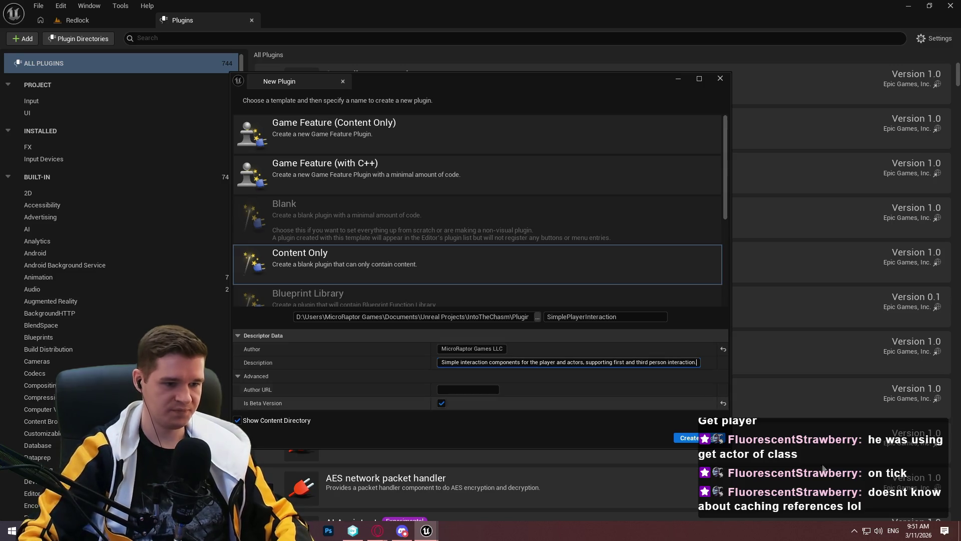
click(689, 437)
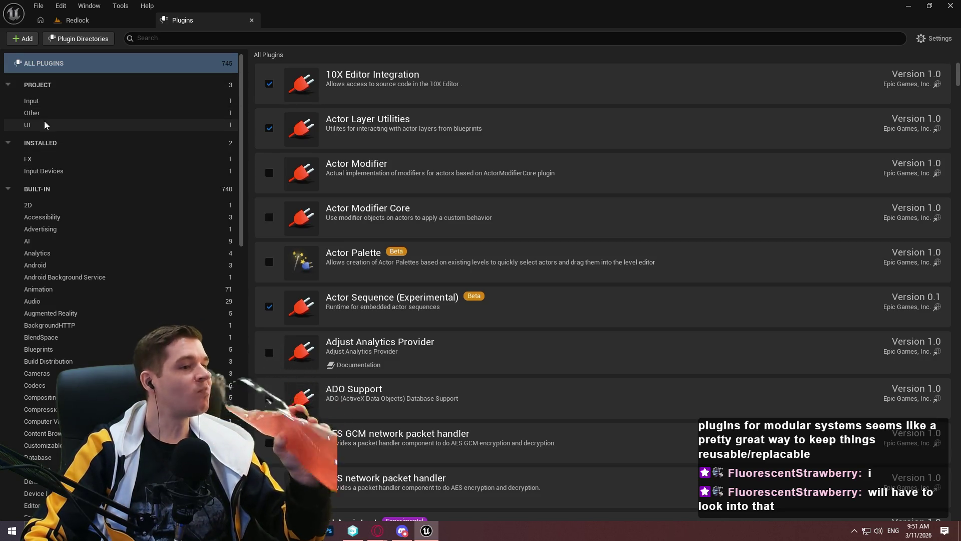
Filter plugins to Project > Input, then browse InputMappingContextManager's content in the Redlock editor.
click(48, 103)
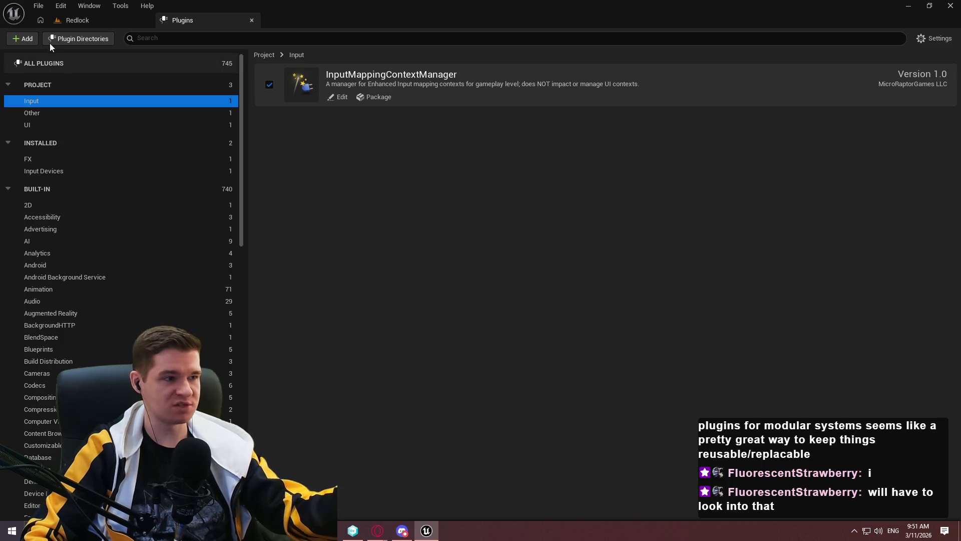
click(87, 22)
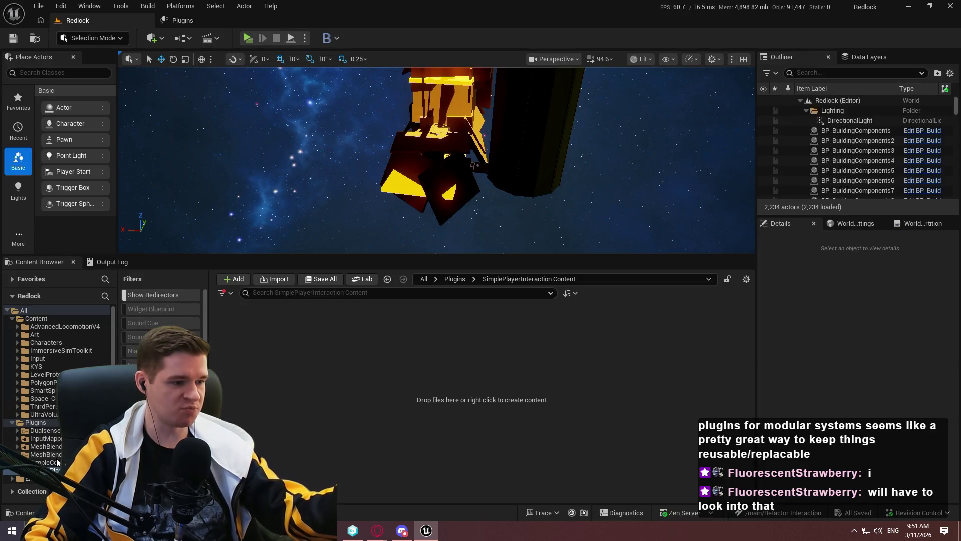
click(44, 438)
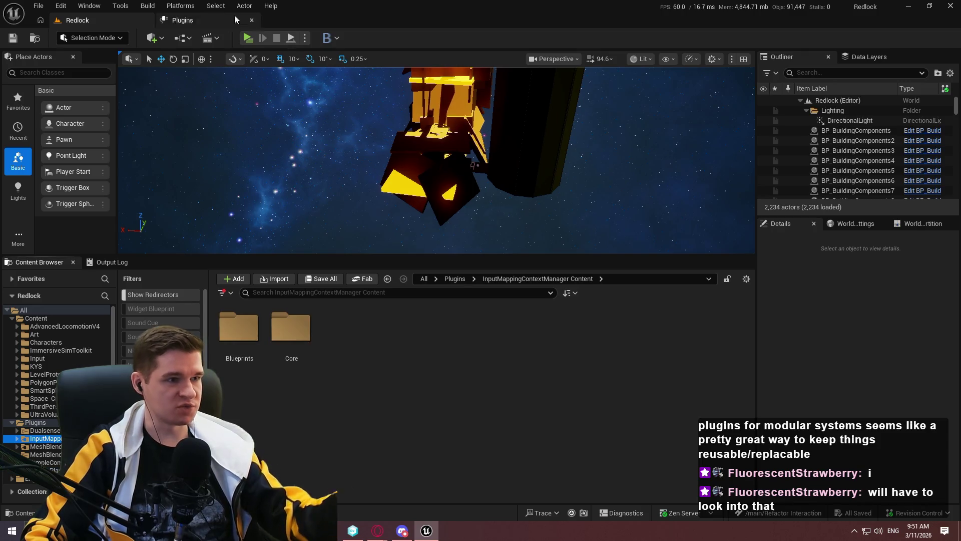
Open the Redlock Level Blueprint's event graph from the Blueprints dropdown.
click(183, 38)
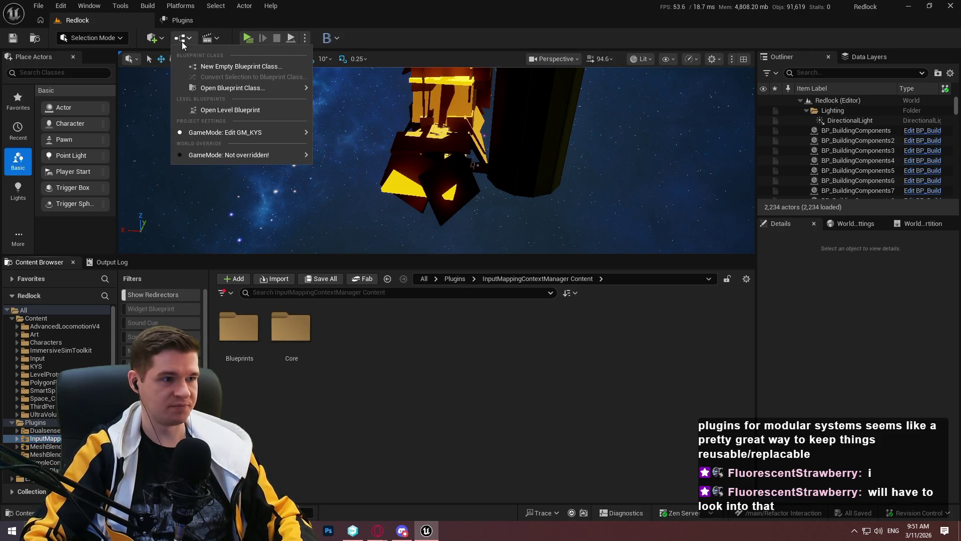
click(521, 361)
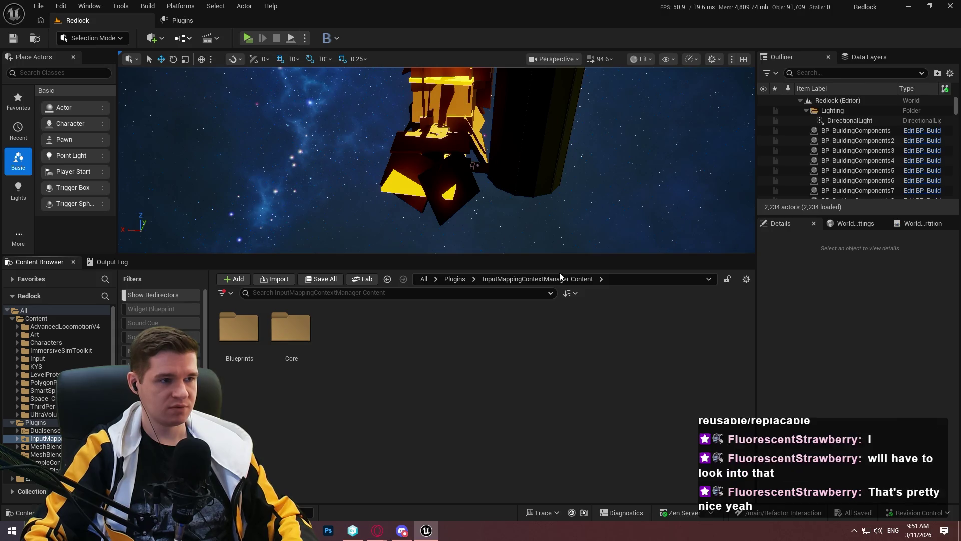
click(185, 40)
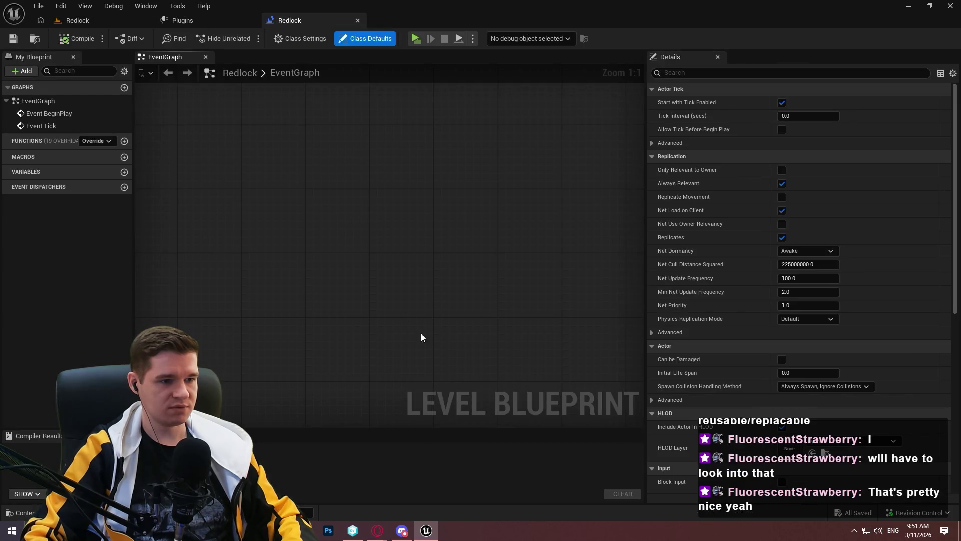
Place an Add Mapping Context node from the Input Manager category into Redlock's EventGraph.
right_click(333, 201)
drag(528, 242, 534, 306)
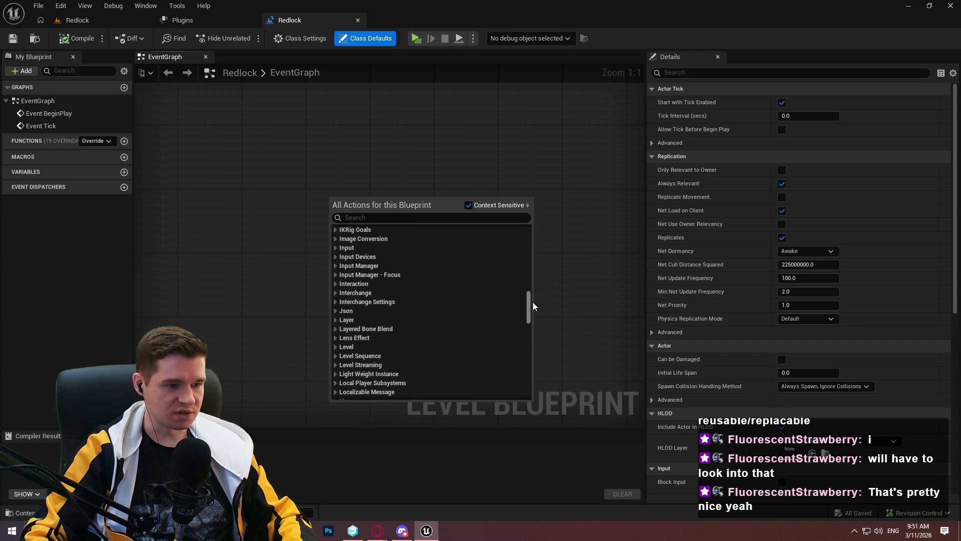
click(337, 266)
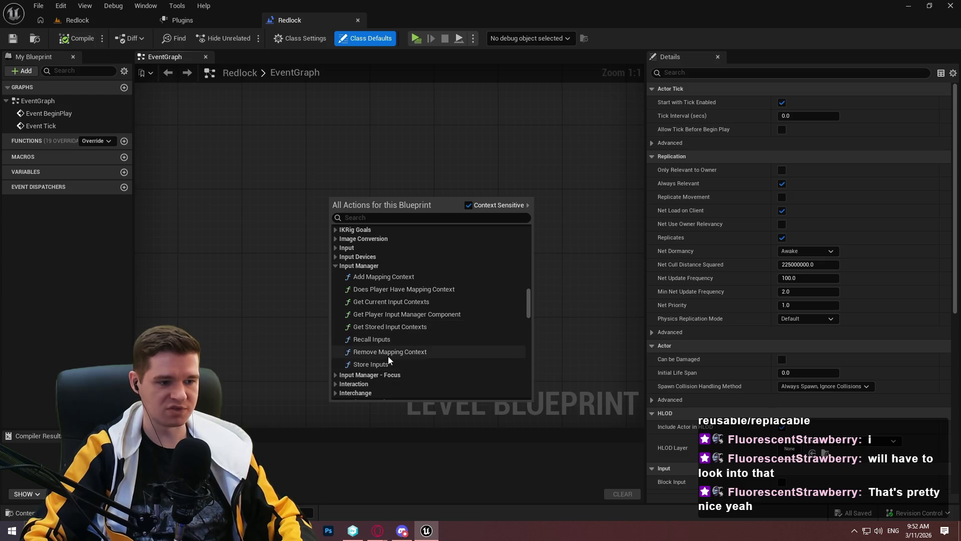
scroll(361, 334, down, 1)
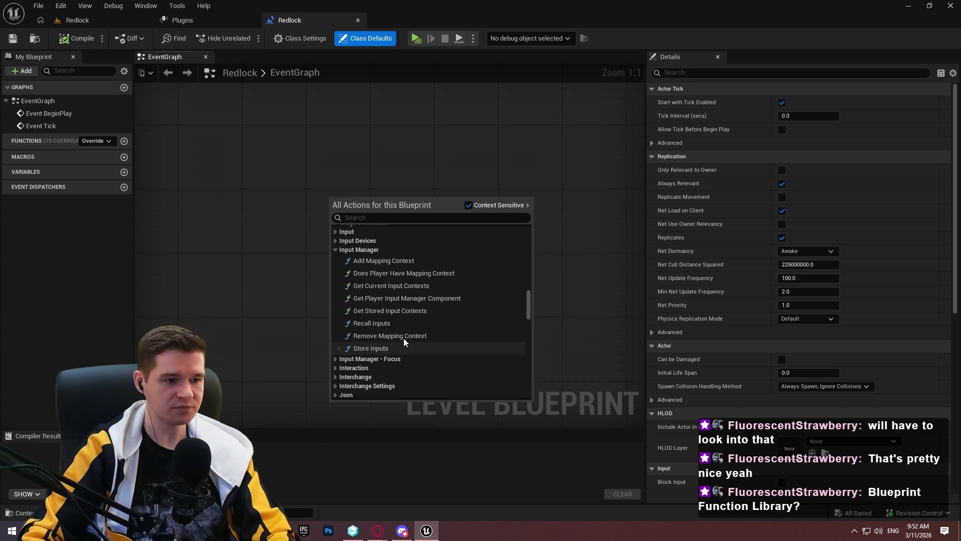
click(335, 359)
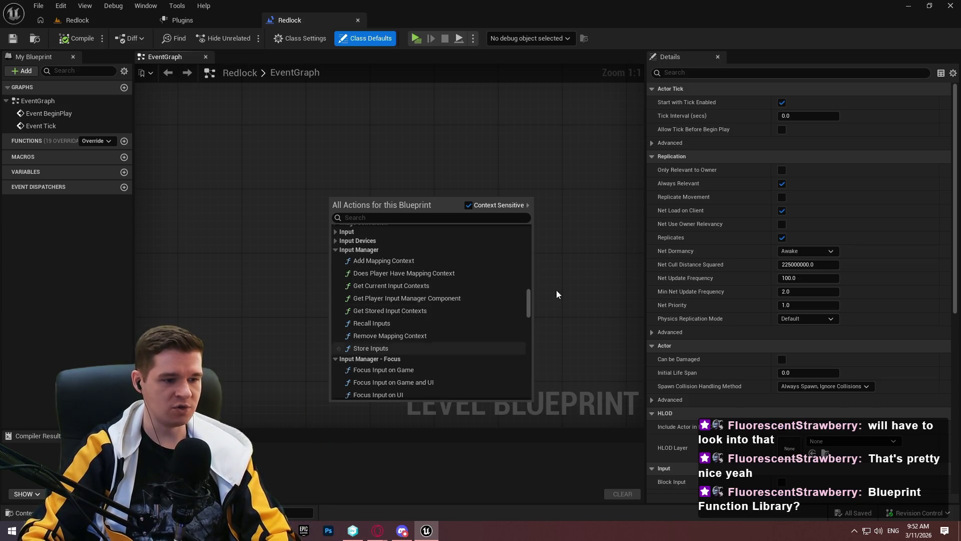
scroll(543, 301, down, 2)
scroll(532, 306, down, 2)
scroll(531, 306, up, 1)
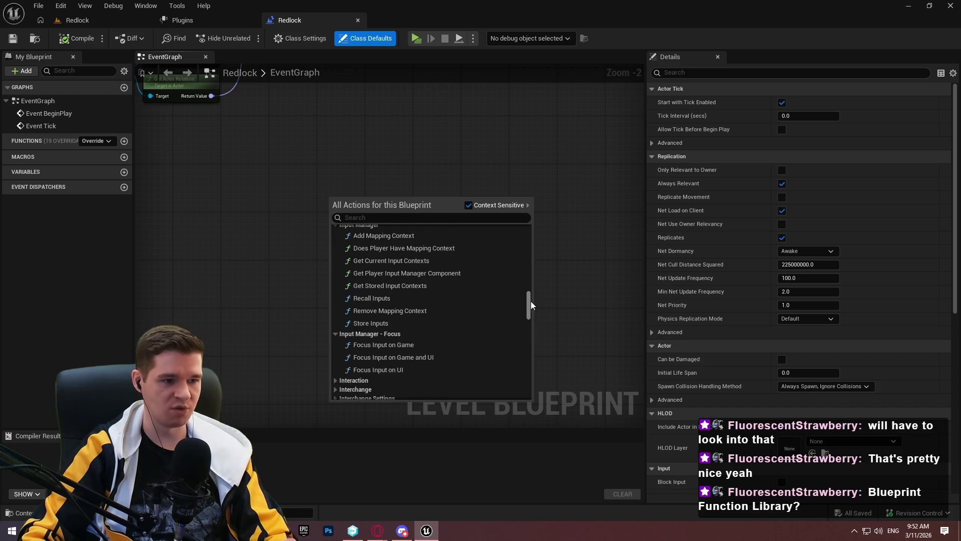
scroll(527, 305, down, 1)
scroll(392, 258, up, 2)
click(391, 266)
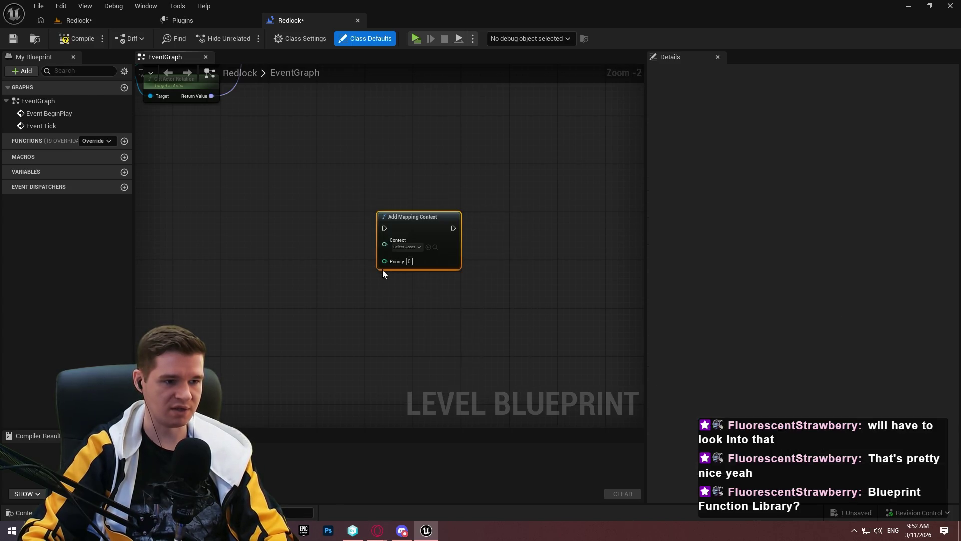
scroll(428, 222, up, 1)
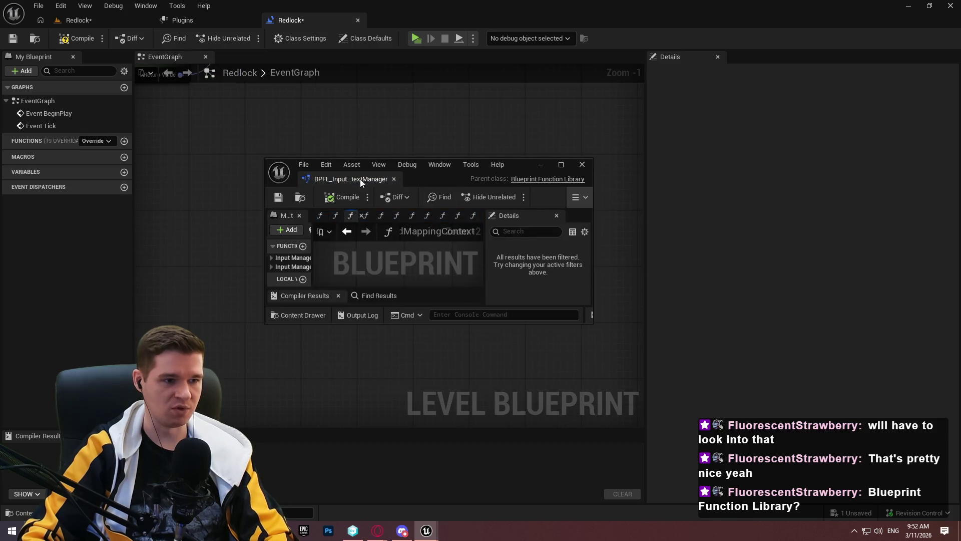
Open the Add Mapping Context node's AddMappingContext function graph.
scroll(458, 175, up, 2)
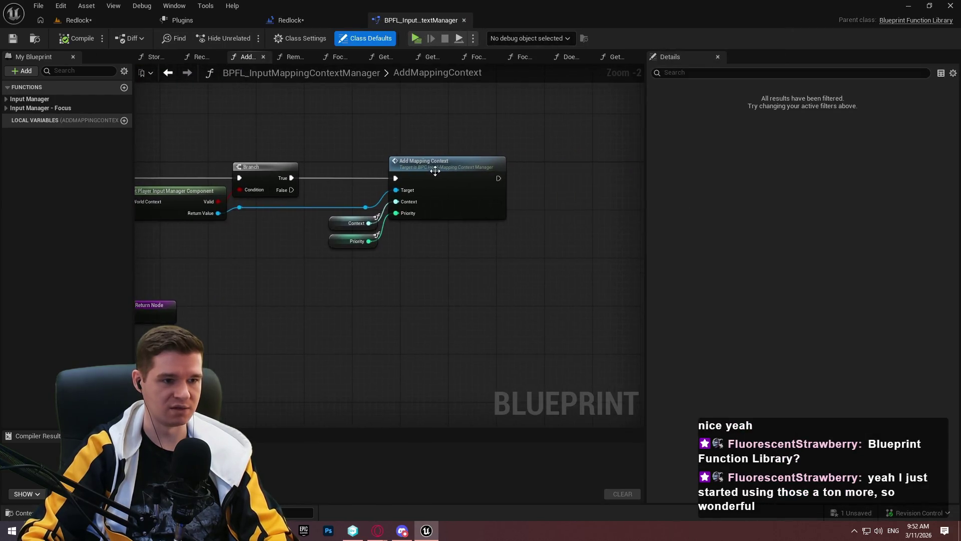
scroll(458, 176, down, 4)
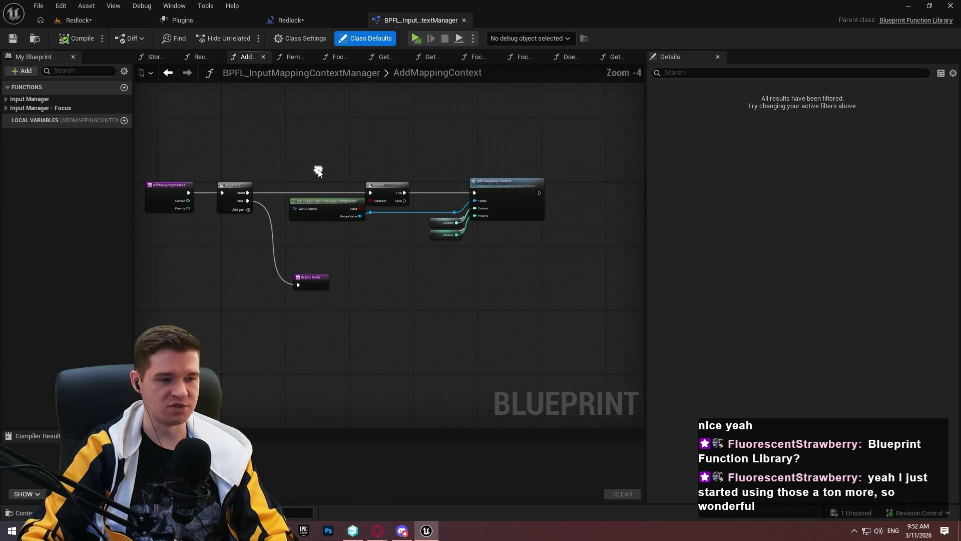
double_click(510, 201)
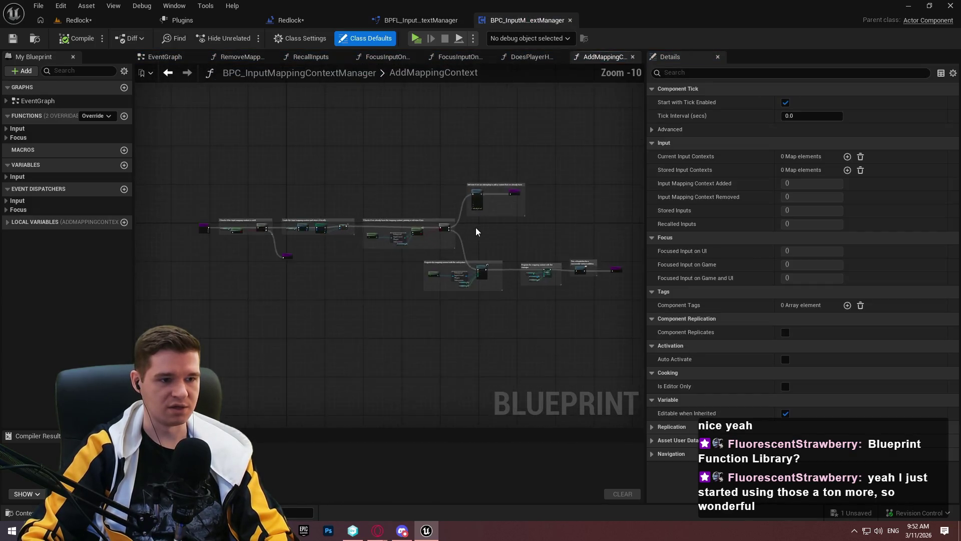
mouse_move(195, 168)
mouse_down()
mouse_move(452, 201)
mouse_move(281, 189)
mouse_up()
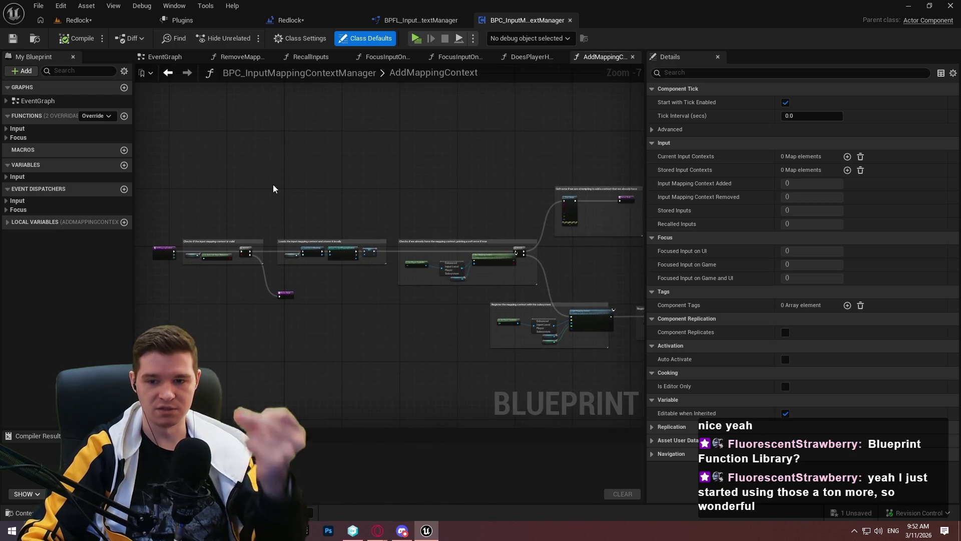
Expand the Input and Focus function groups and review the function's checking nodes.
click(6, 128)
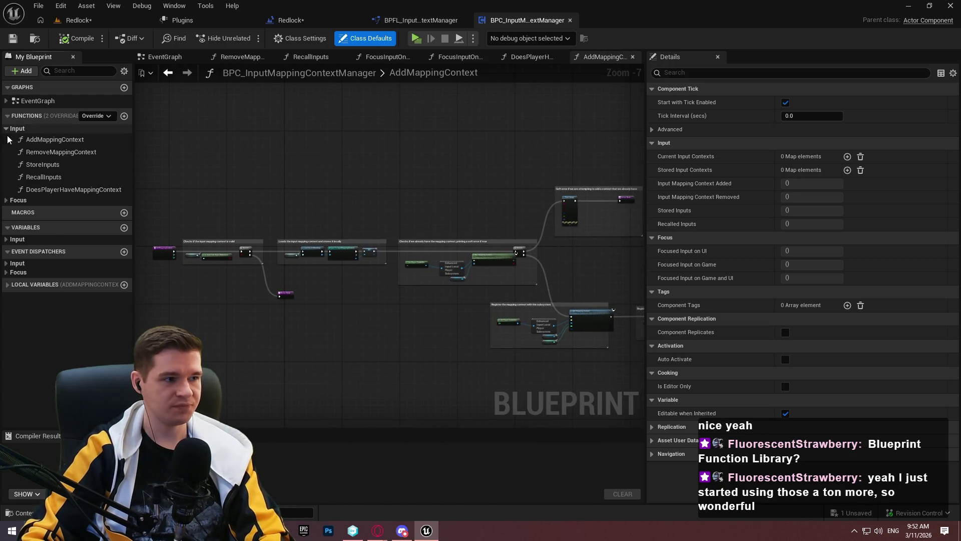
click(6, 201)
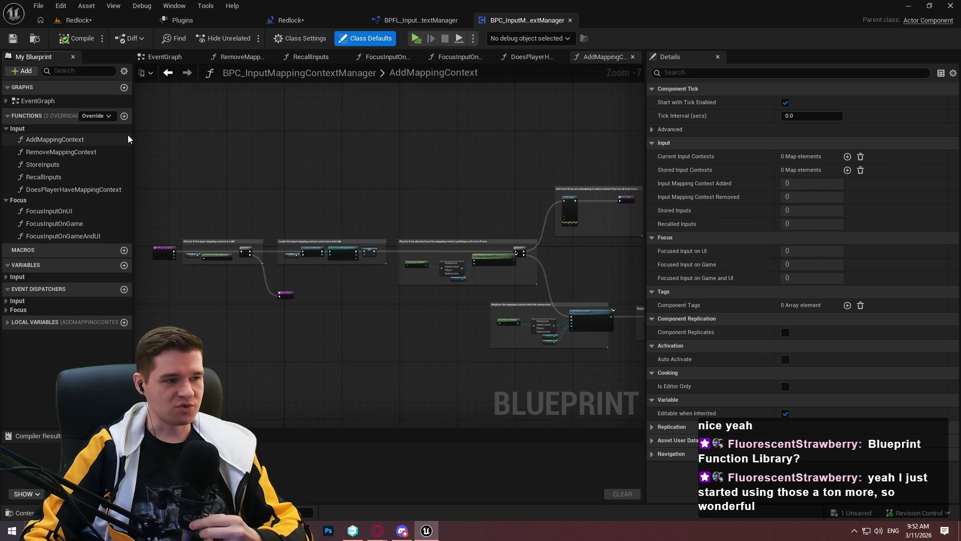
scroll(471, 194, up, 3)
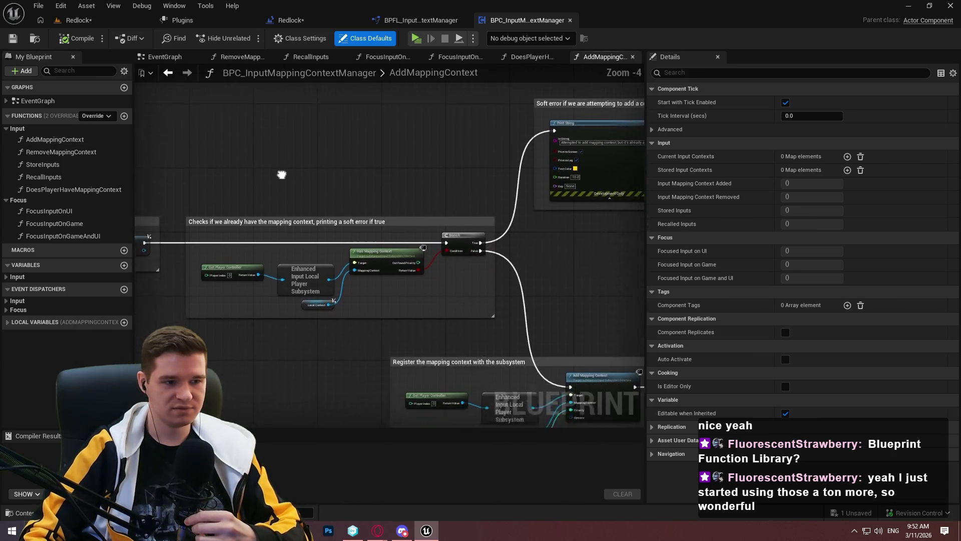
scroll(390, 251, down, 3)
scroll(390, 281, up, 3)
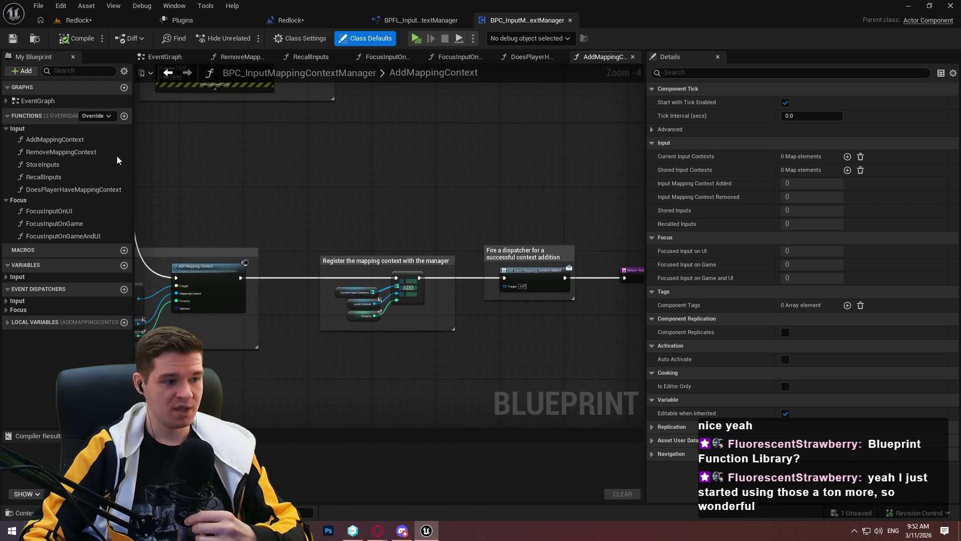
scroll(555, 240, up, 4)
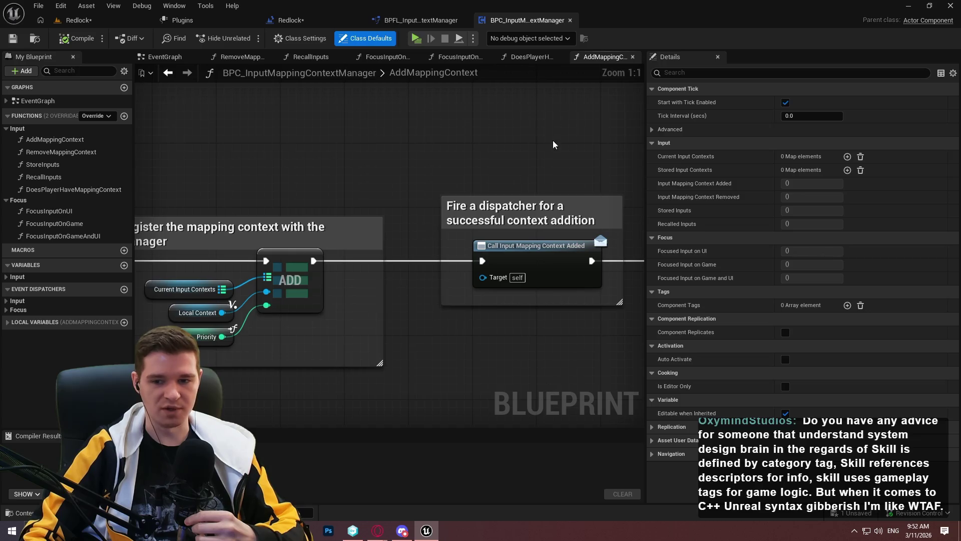
drag(246, 145, 641, 155)
drag(282, 301, 332, 312)
text(Blueprints)
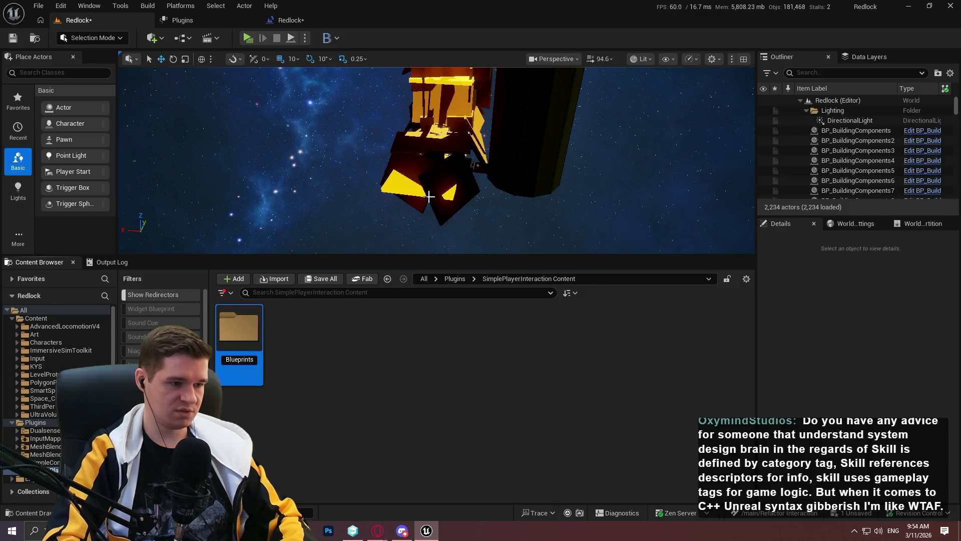
Confirm the Blueprints folder and create a Core folder in the plugin content.
key(Return)
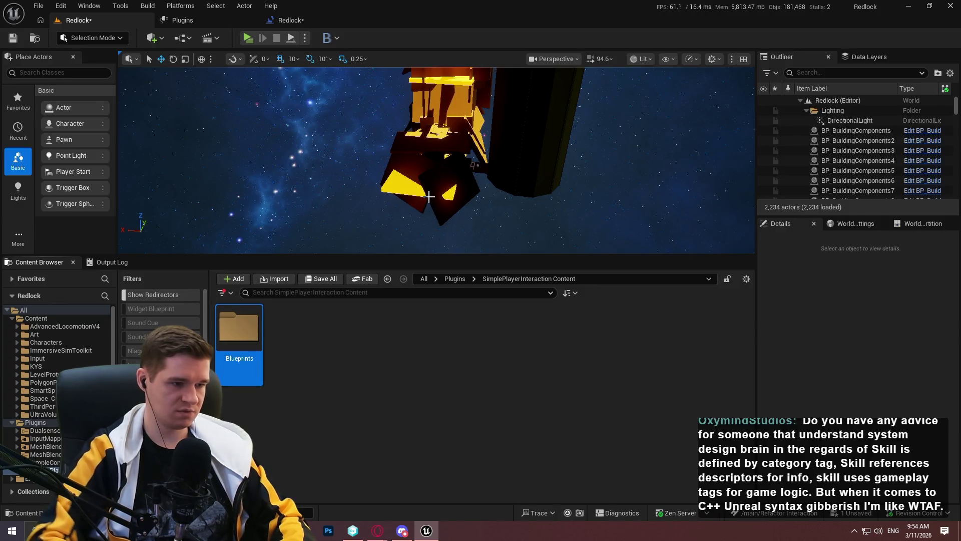
right_click(346, 329)
click(357, 193)
text(Core)
key(Return)
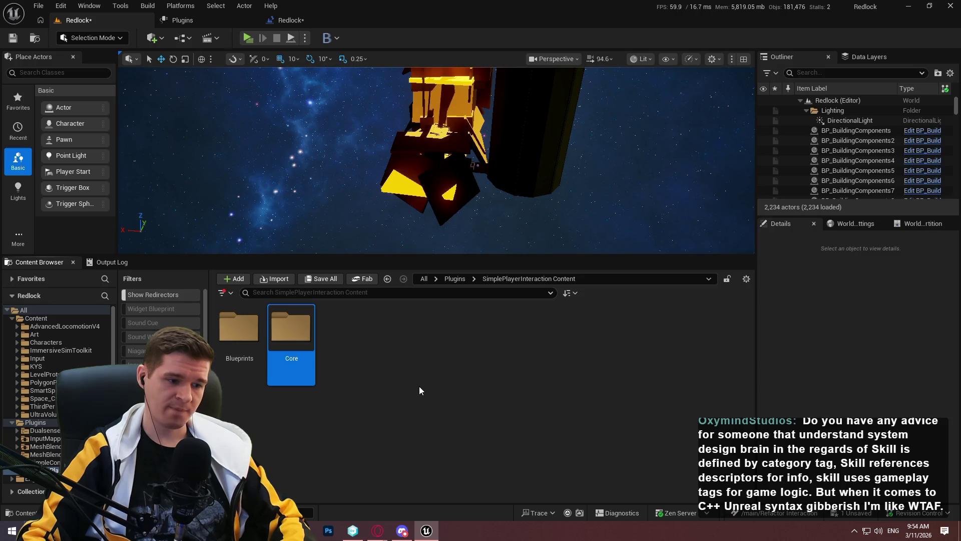
After checking the planning notes, create an MVVM folder beside Core.
click(308, 529)
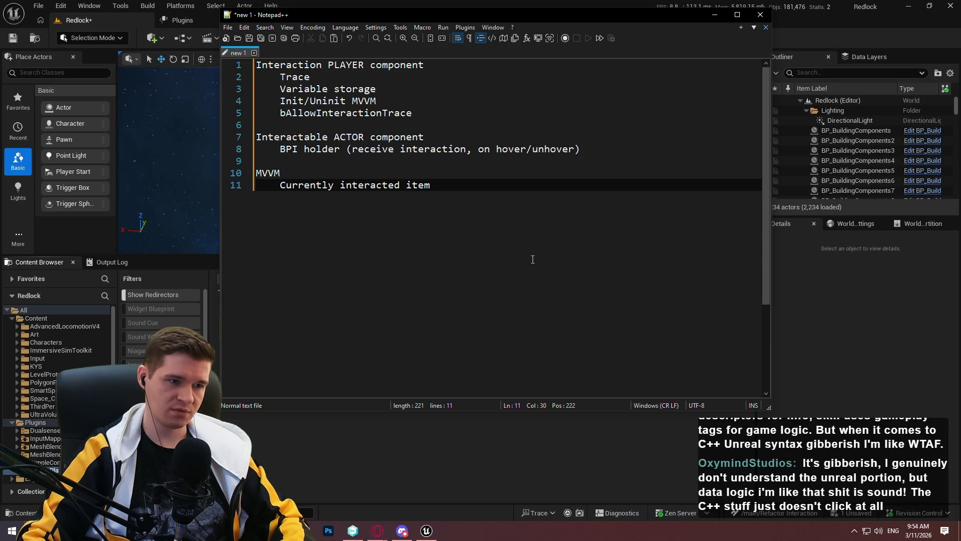
key(alt+Tab)
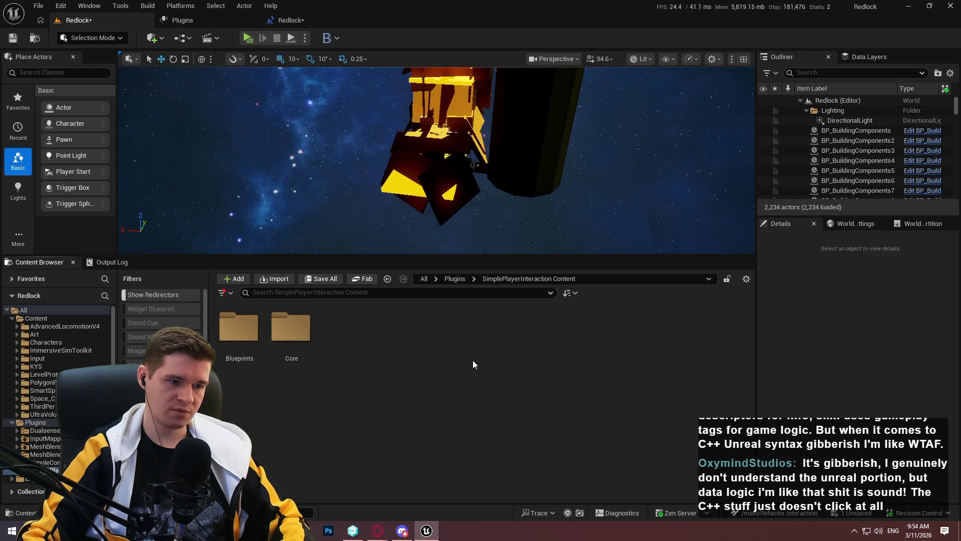
right_click(473, 359)
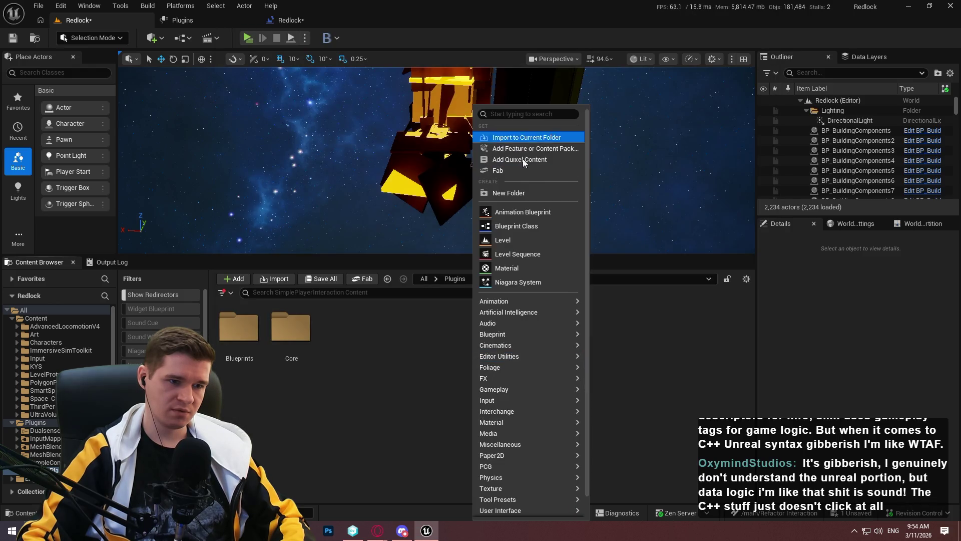
click(515, 193)
text(MVVM)
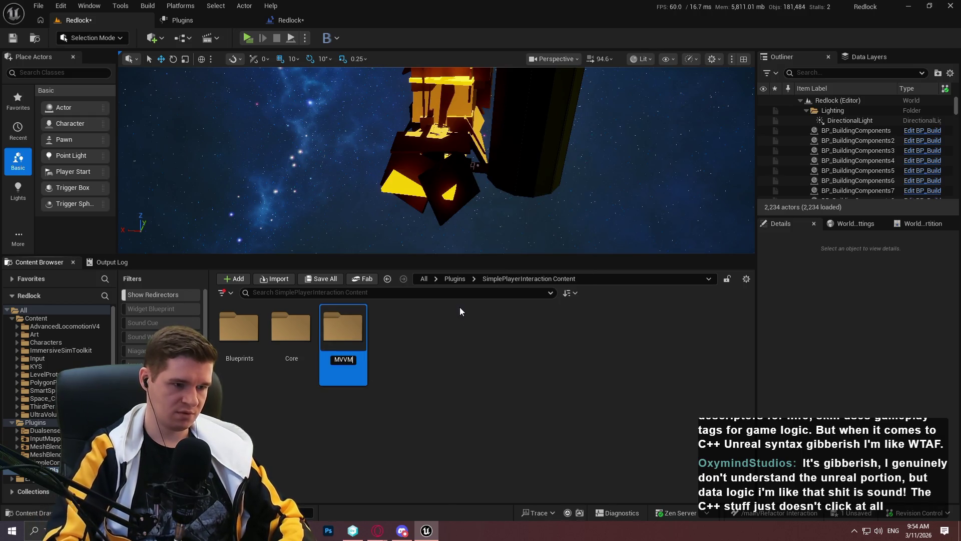
key(Return)
click(468, 365)
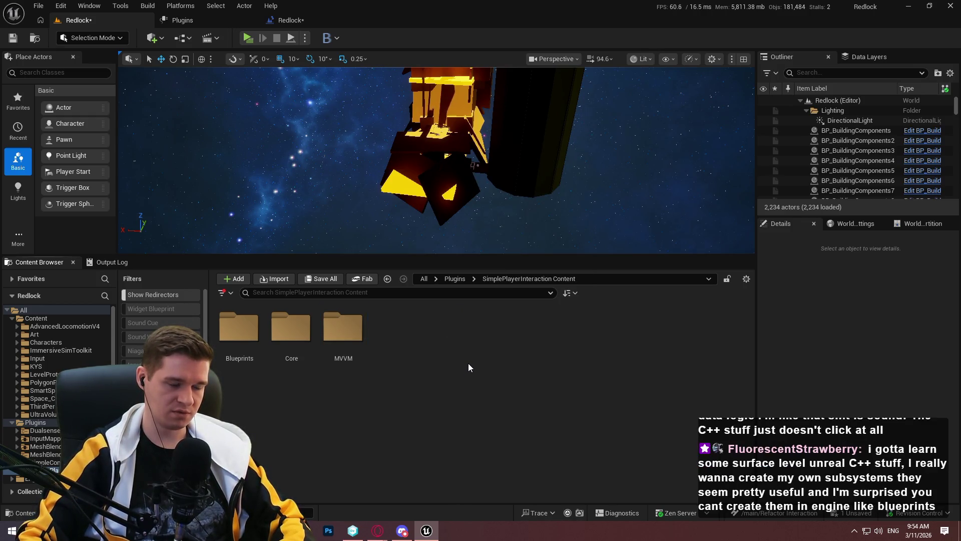
Create the BPFL_SimplePlayerInteraction function library inside Core, then open a new browser tab.
double_click(290, 328)
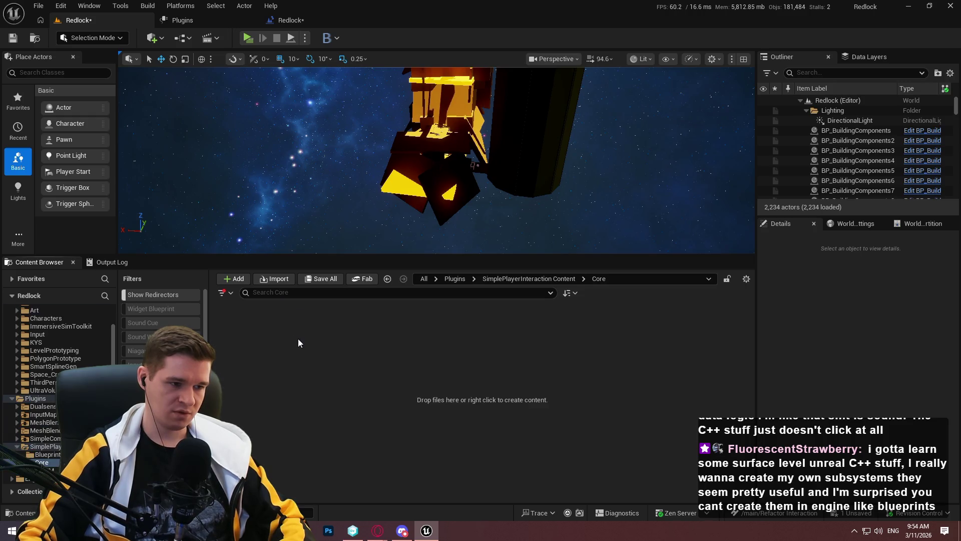
right_click(300, 342)
mouse_move(368, 332)
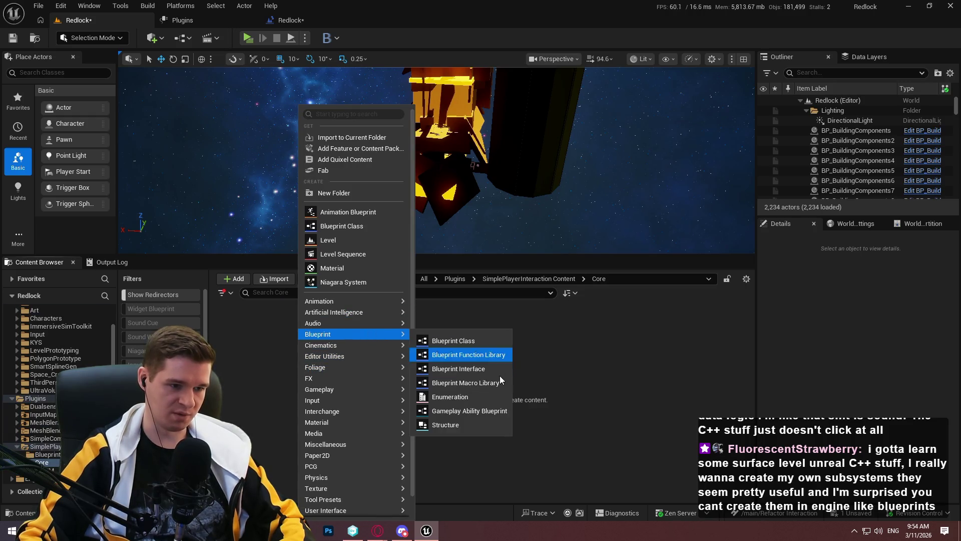
click(483, 356)
text(BPFL_)
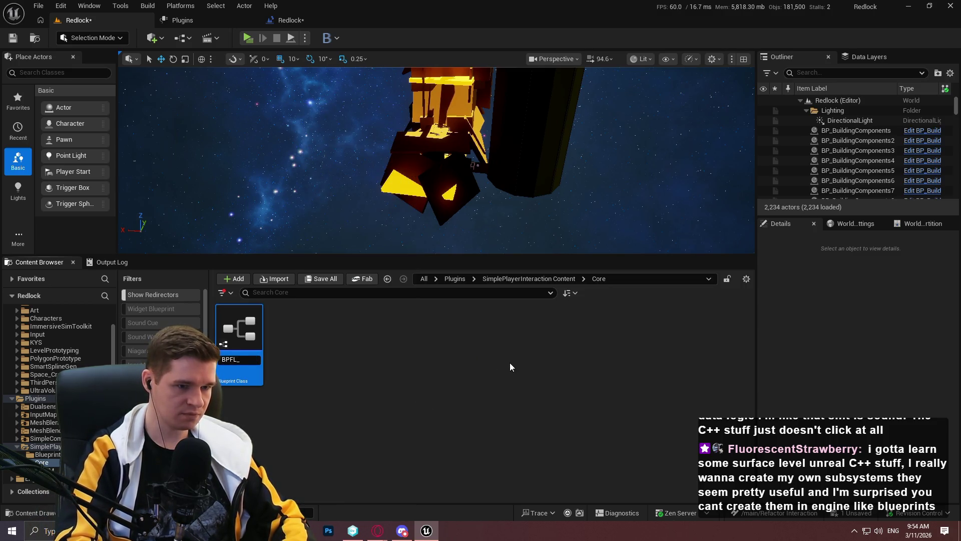
text(Pla)
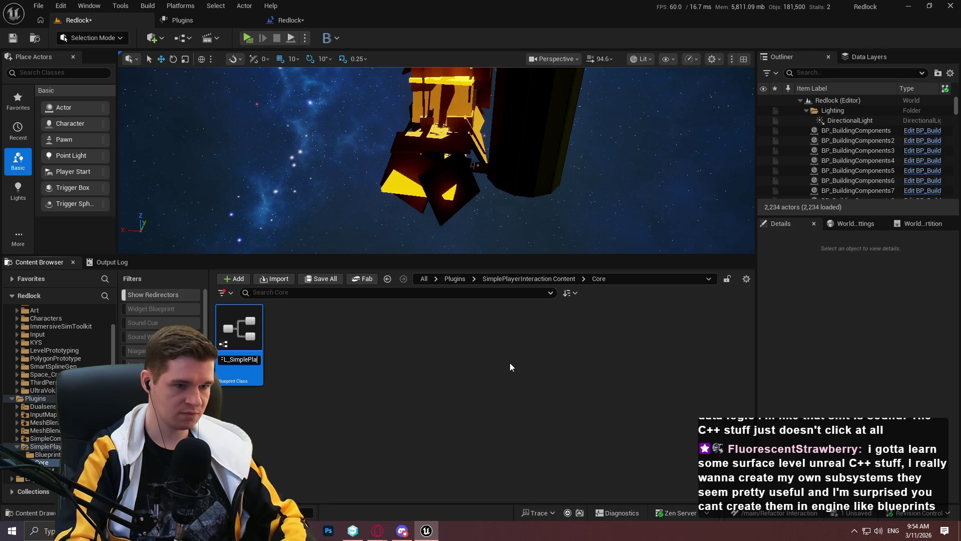
text(Interaction)
key(Return)
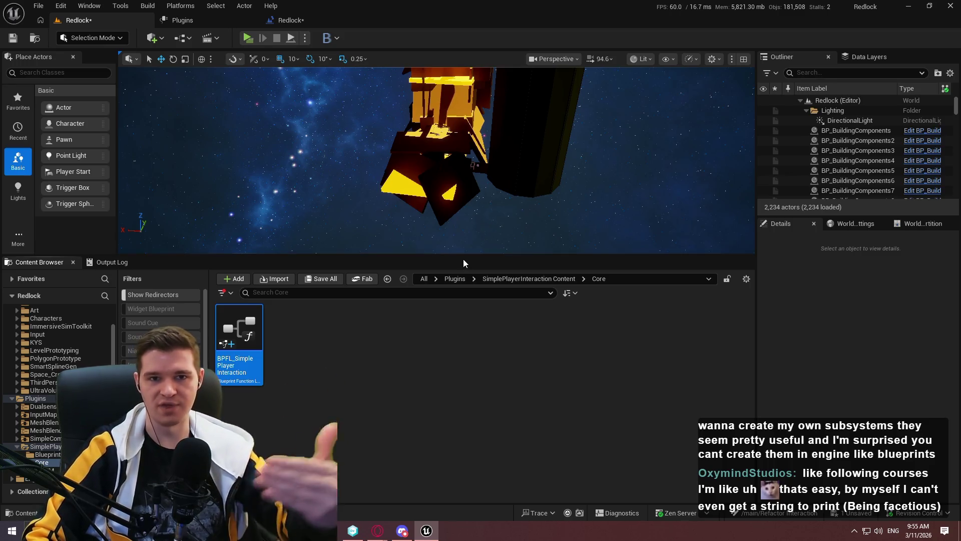
click(521, 370)
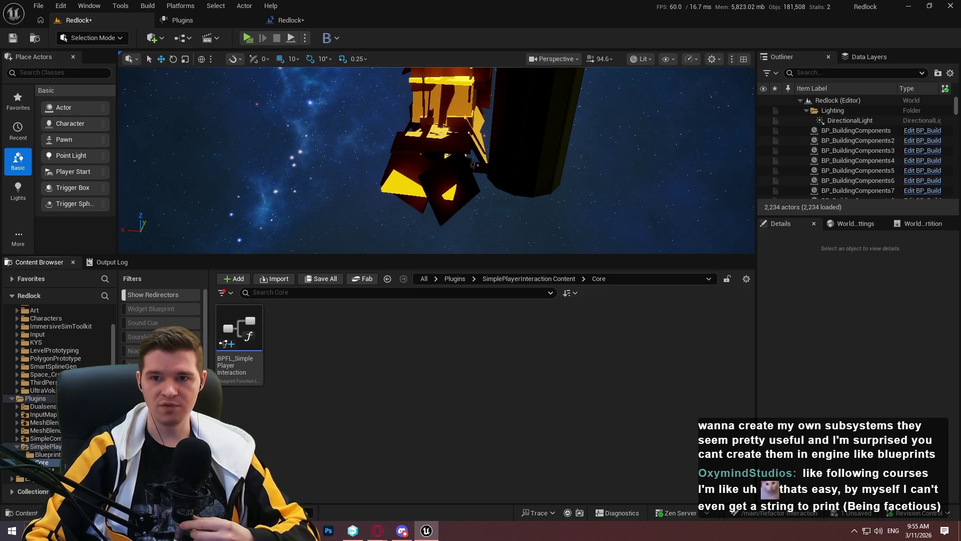
key(alt+Tab)
key(ctrl+n)
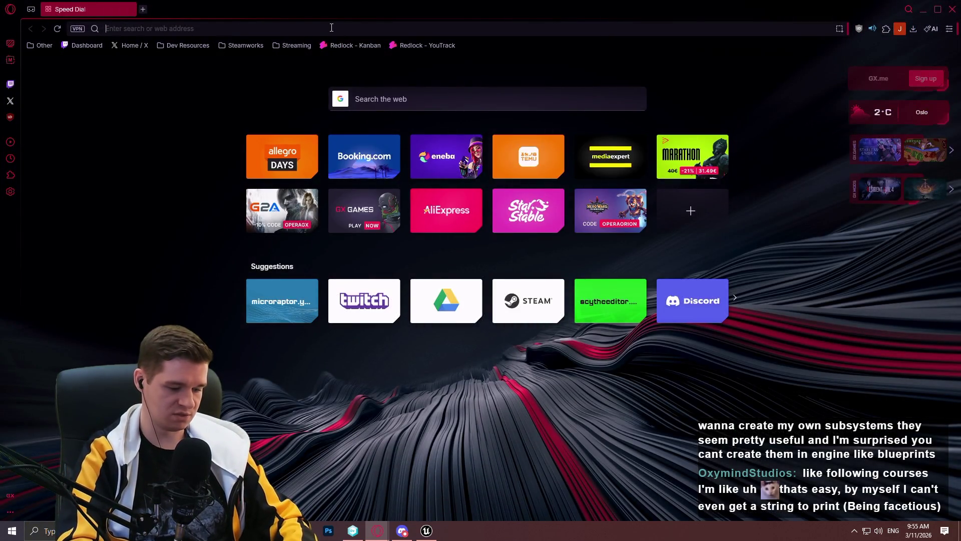
Search 'ue5 magic nodes' and open the Unreal-Magic-Nodes GitHub repository README.
text(ue5 magic nodes)
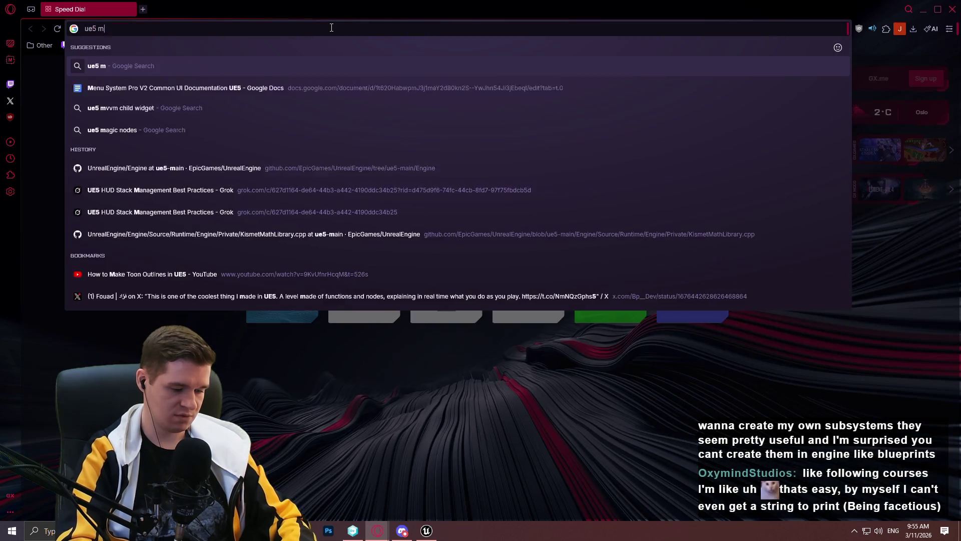
key(Return)
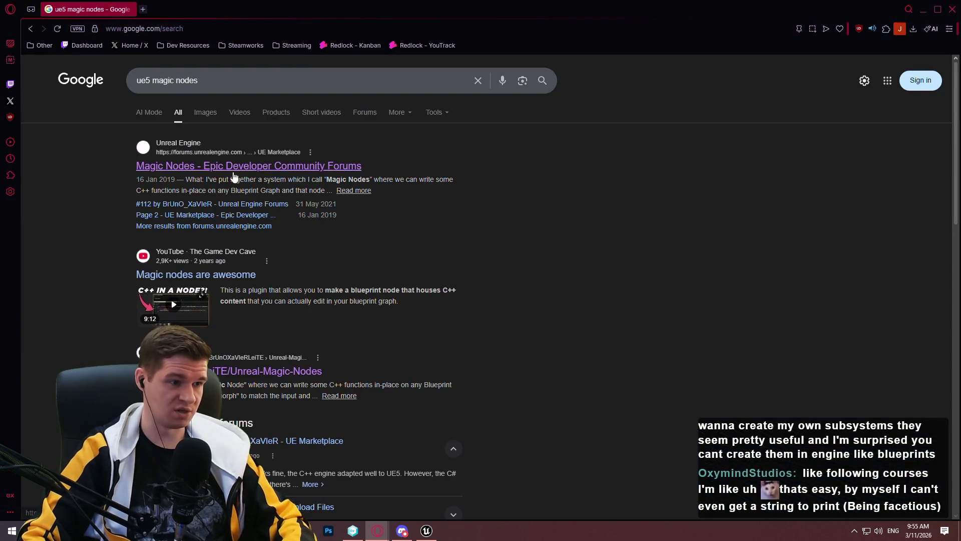
click(256, 371)
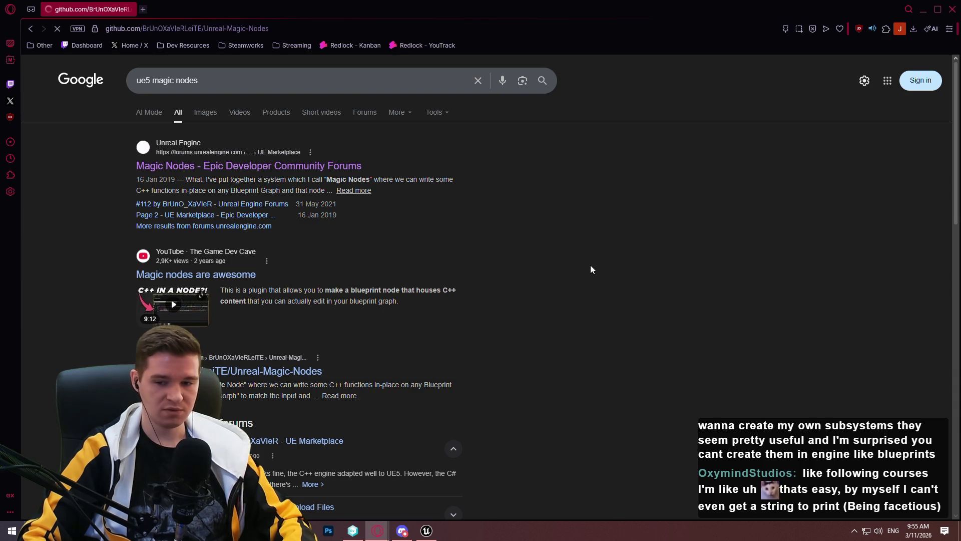
scroll(514, 206, down, 5)
scroll(493, 244, down, 5)
Zoom in on the README's blueprint example image, then reset the page to 100%.
click(410, 312)
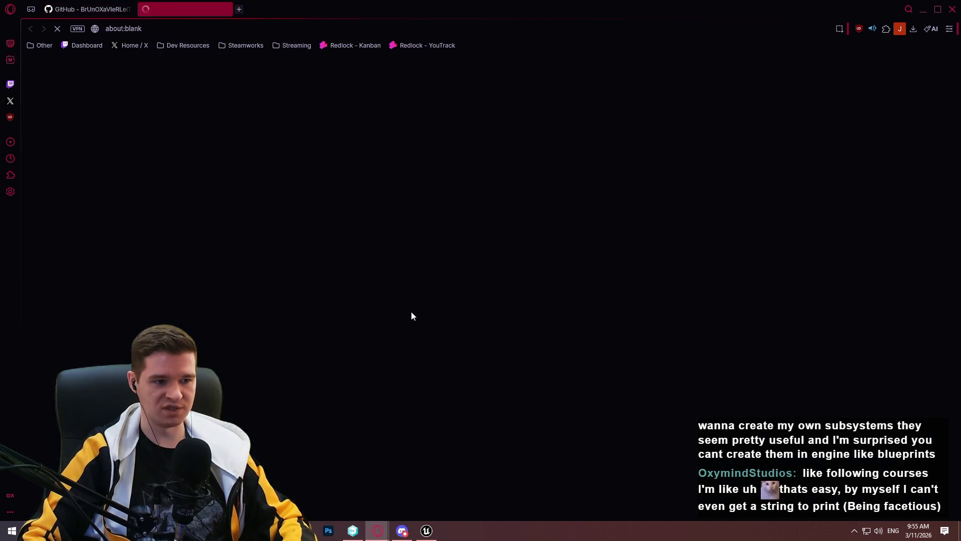
middle_click(145, 3)
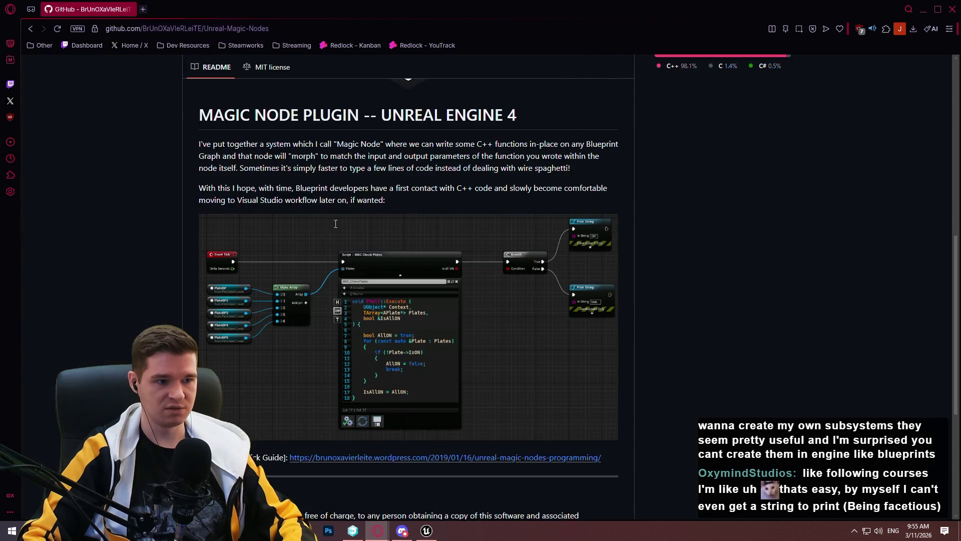
right_click(407, 326)
click(450, 287)
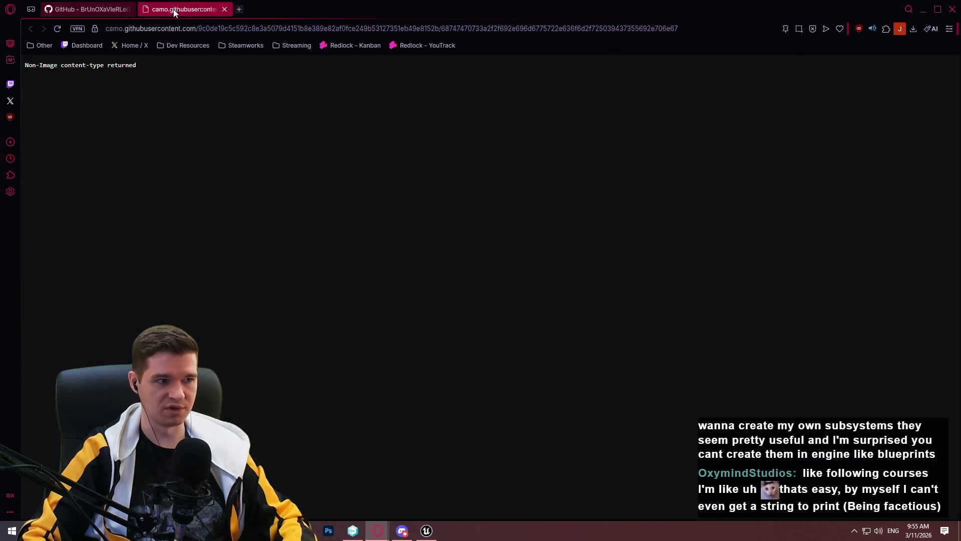
click(224, 9)
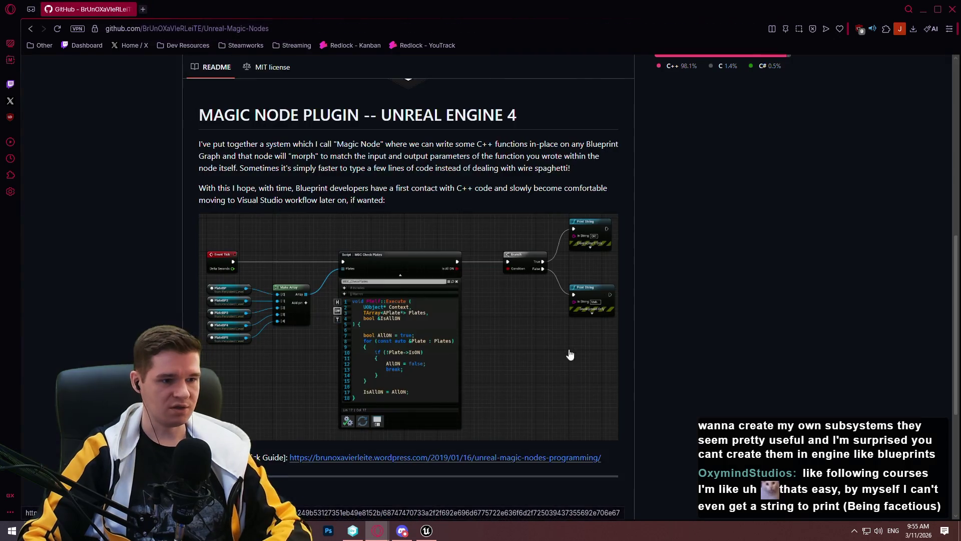
scroll(356, 273, up, 2)
scroll(356, 273, up, 3)
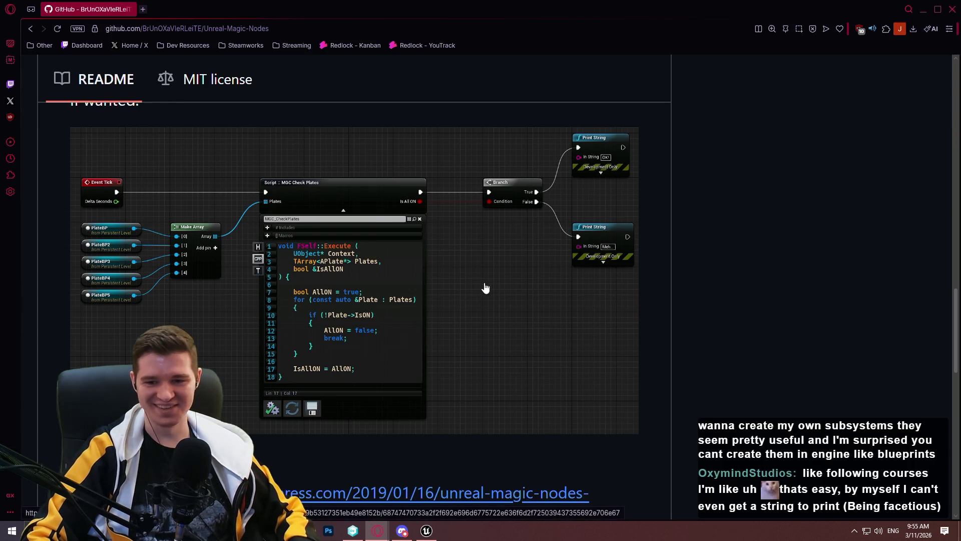
key(ctrl+minus)
key(ctrl+minus)
key(ctrl+minus)
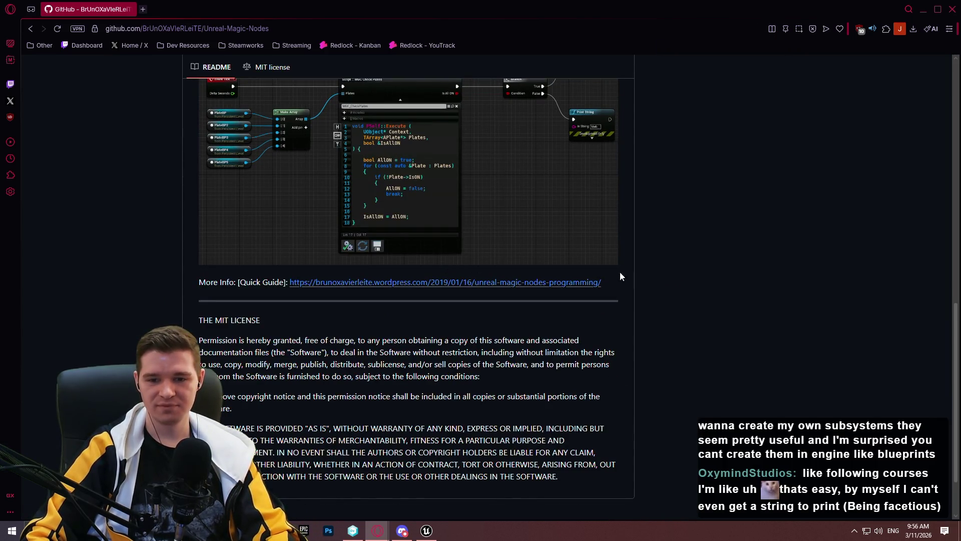
scroll(594, 270, up, 2)
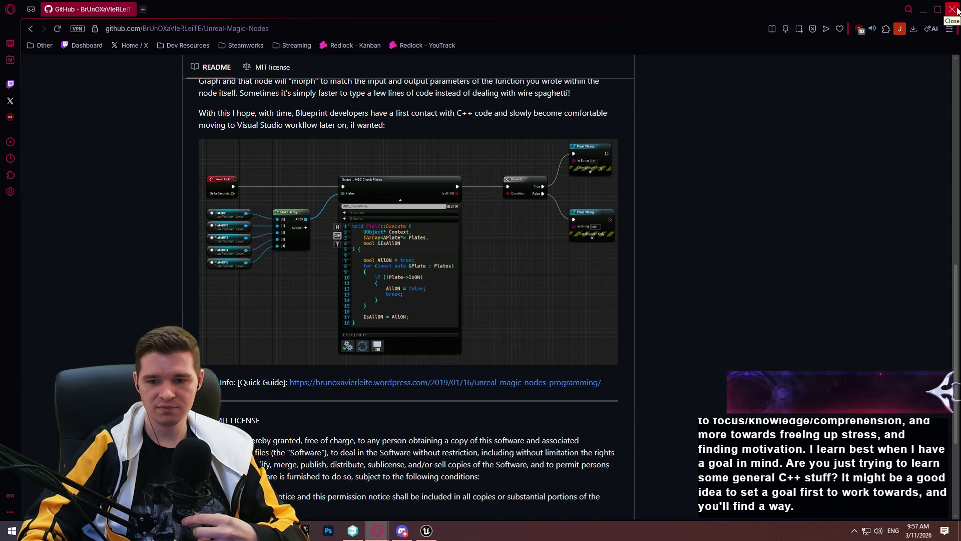
click(142, 10)
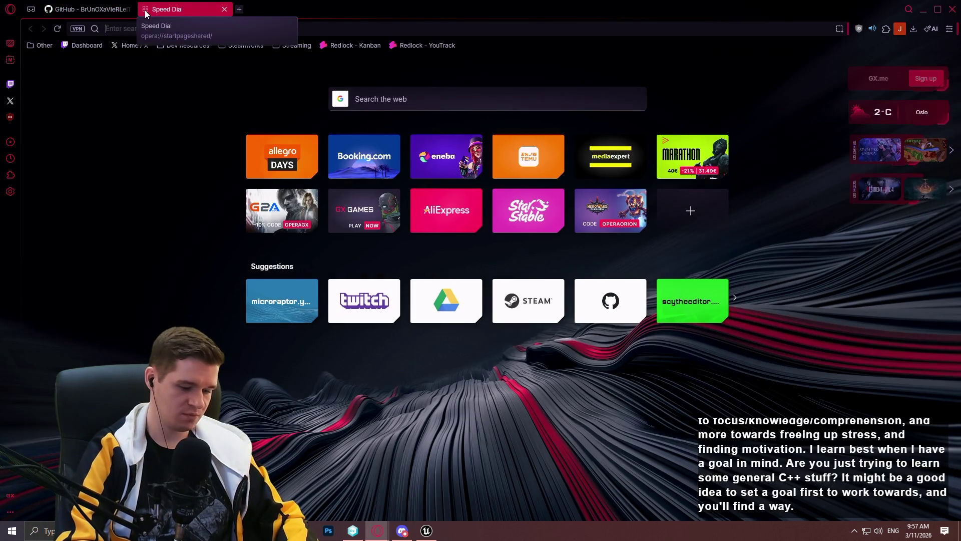
Open the Planyway chart from 'flow psychology graph' image results in a new tab, then return to GitHub.
text(flow)
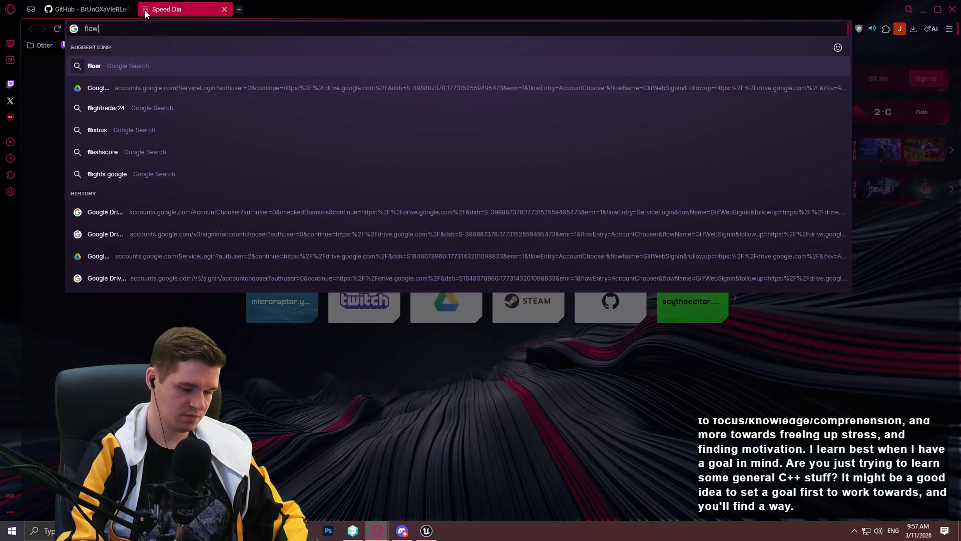
text( psychology graph)
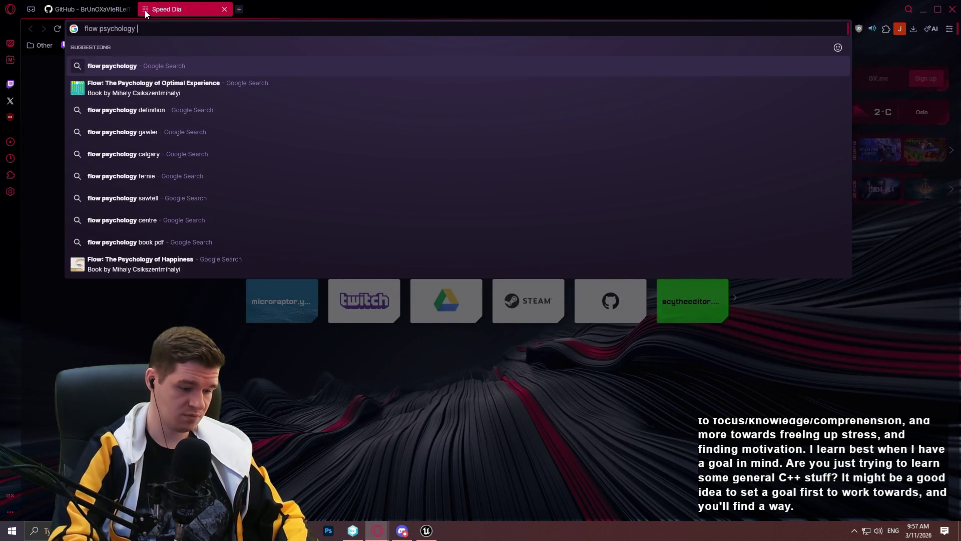
key(Return)
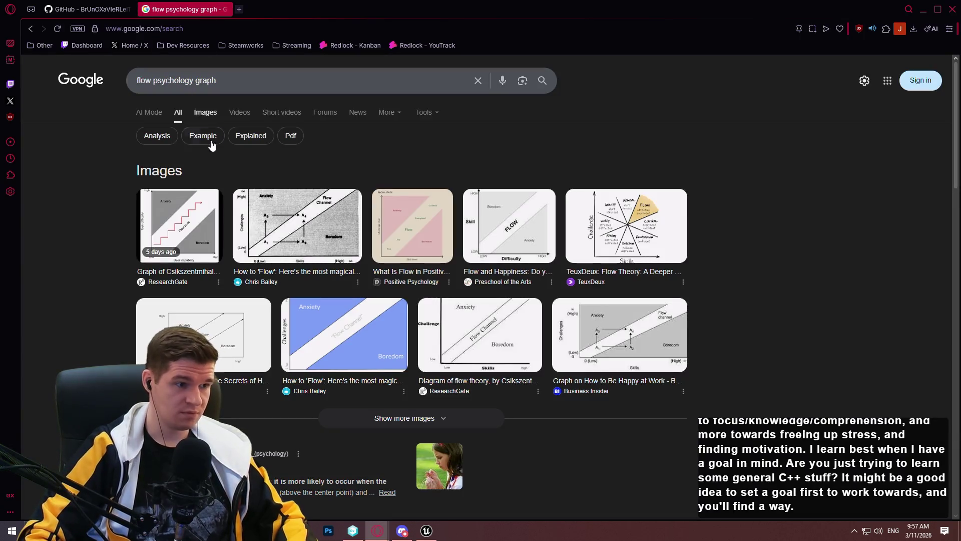
click(207, 112)
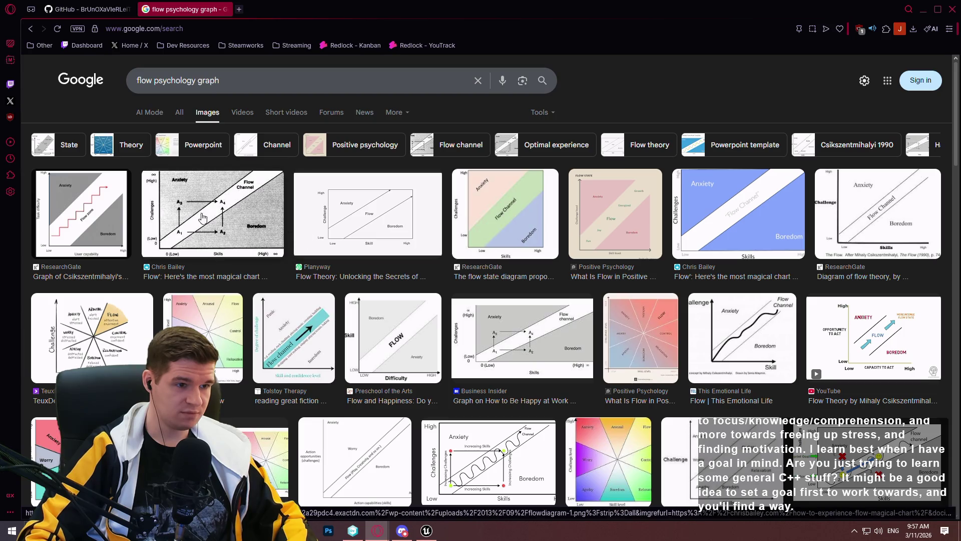
click(376, 241)
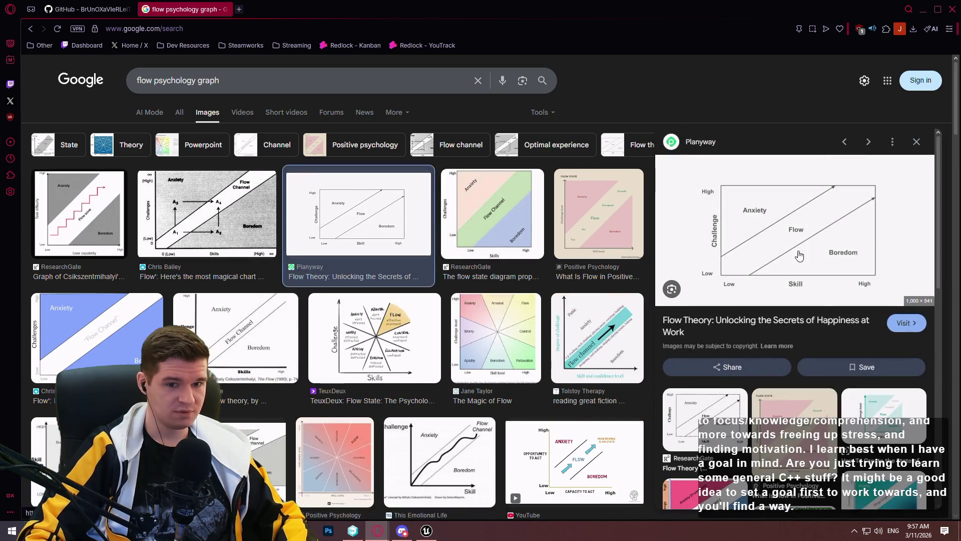
right_click(639, 176)
click(696, 286)
click(271, 10)
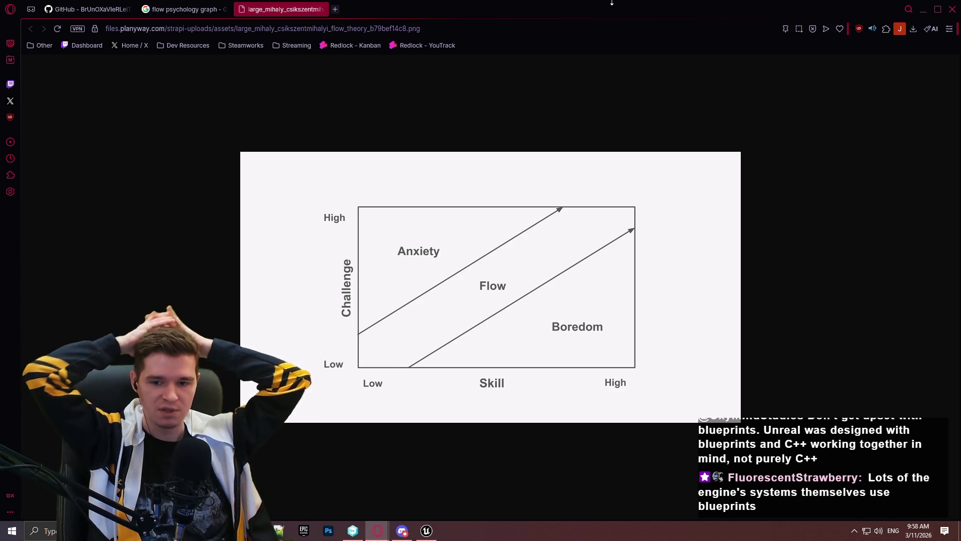
click(87, 9)
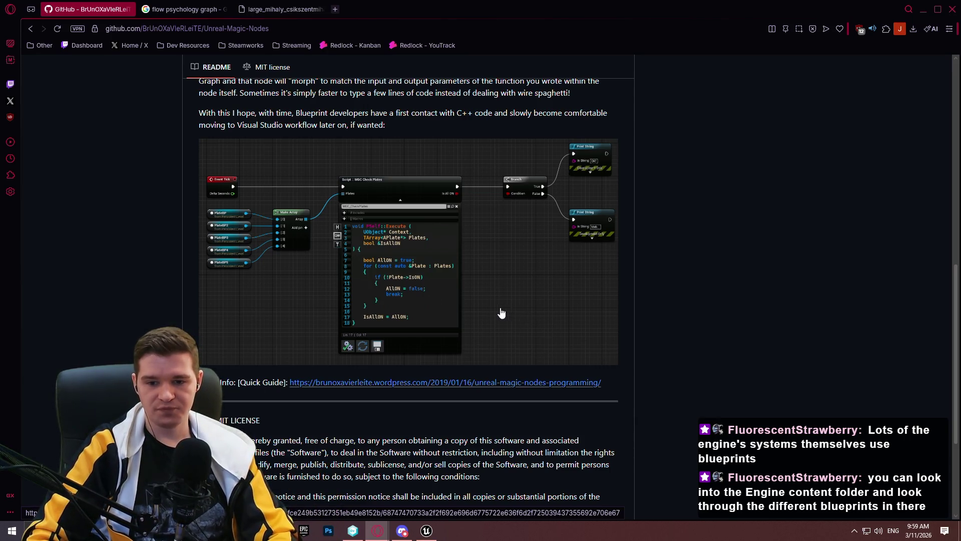
Skim the README, go back to the ue5 magic nodes results, and open the forum thread.
scroll(494, 313, down, 5)
scroll(737, 306, up, 9)
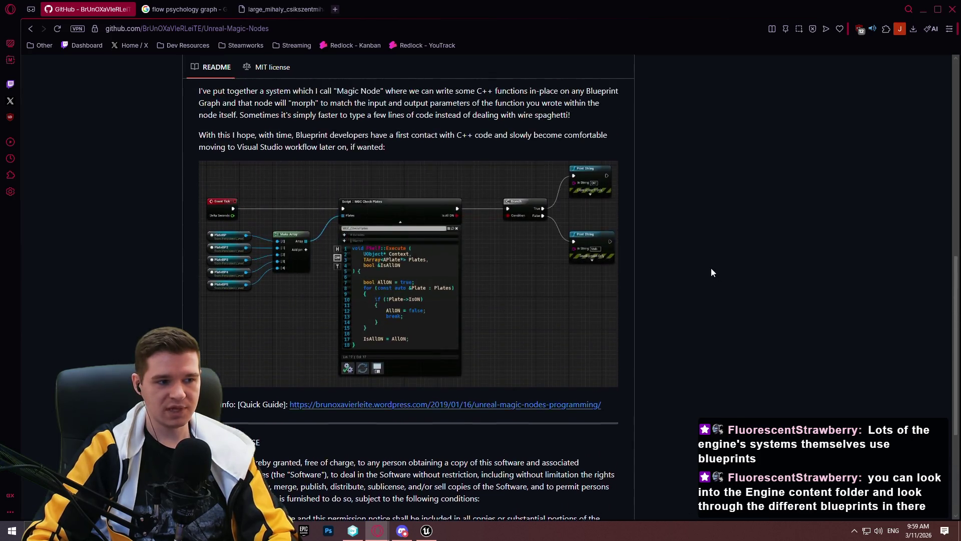
scroll(521, 291, up, 6)
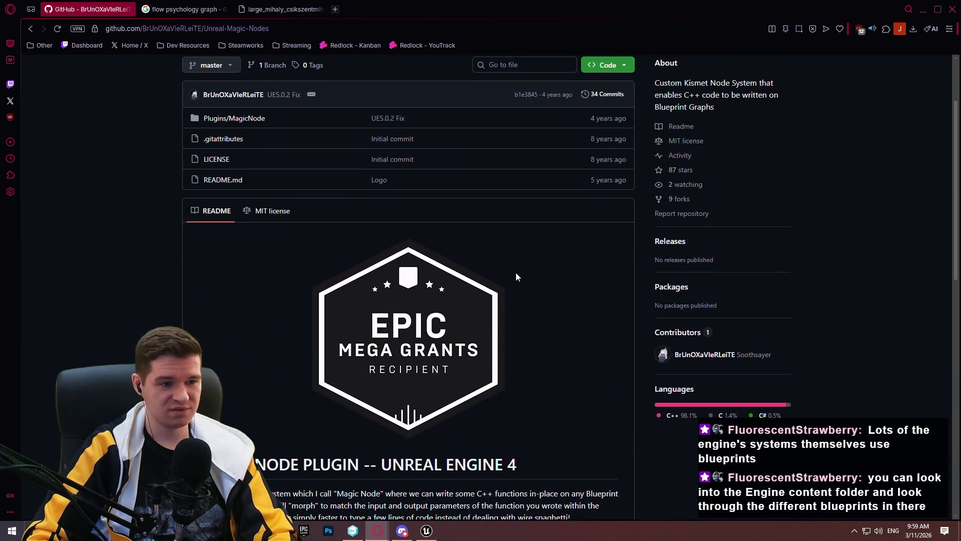
scroll(466, 276, down, 2)
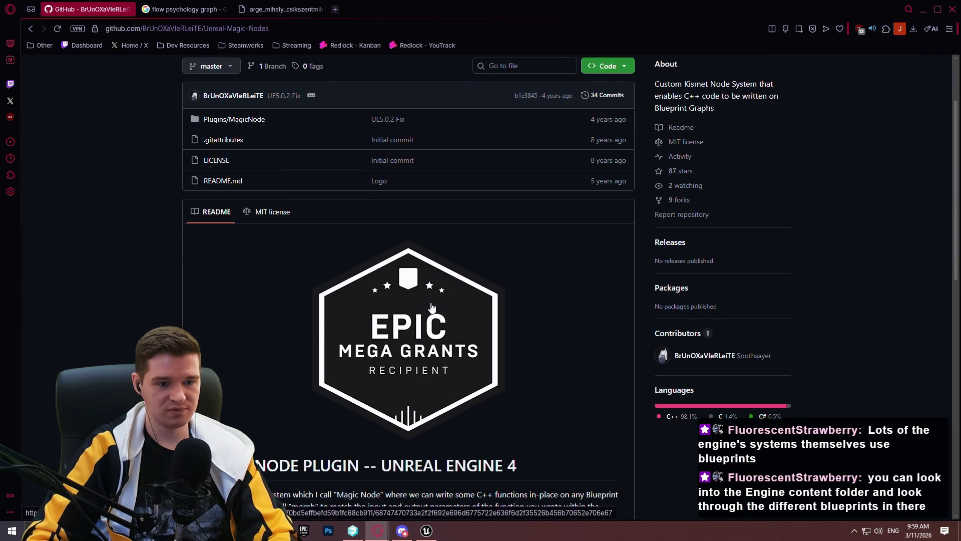
scroll(430, 307, down, 5)
key(alt+Left)
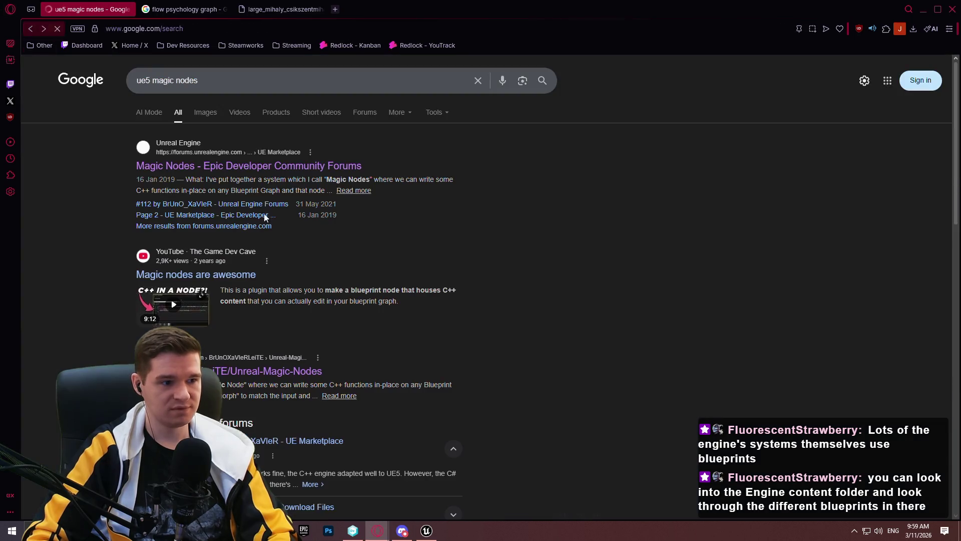
scroll(380, 276, down, 5)
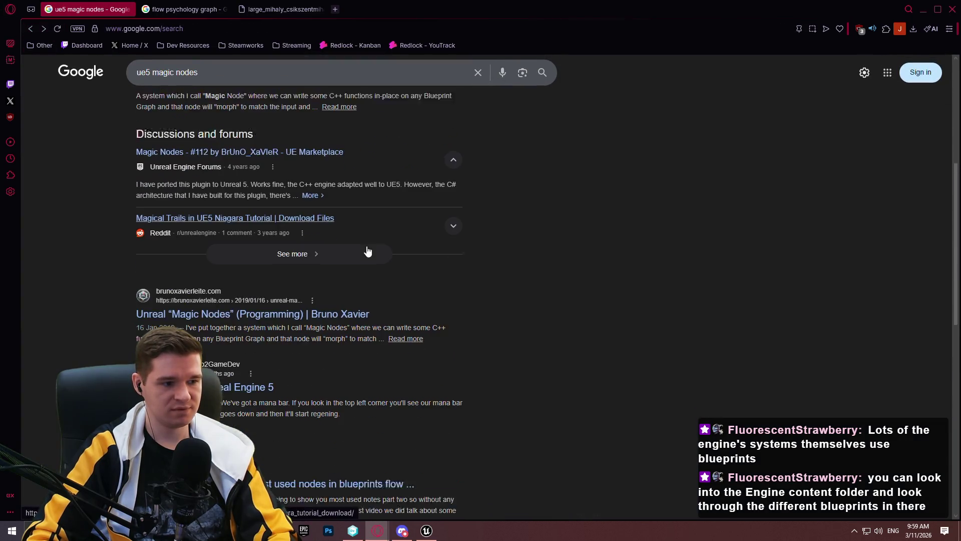
scroll(480, 260, down, 4)
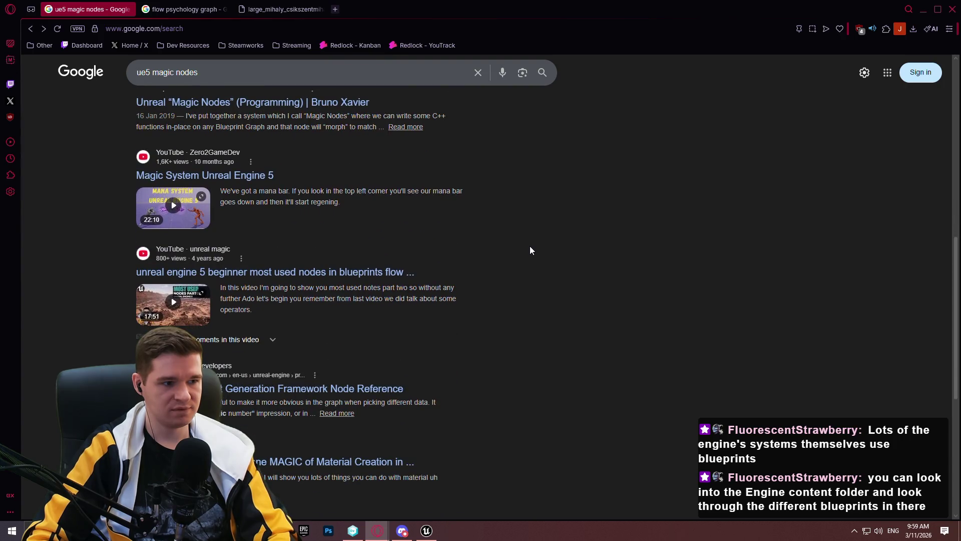
scroll(544, 246, up, 12)
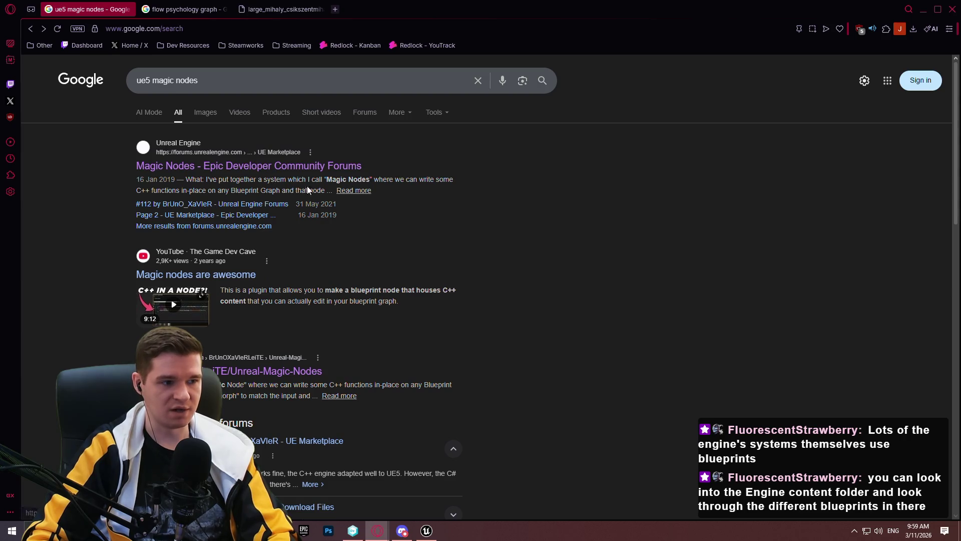
click(288, 172)
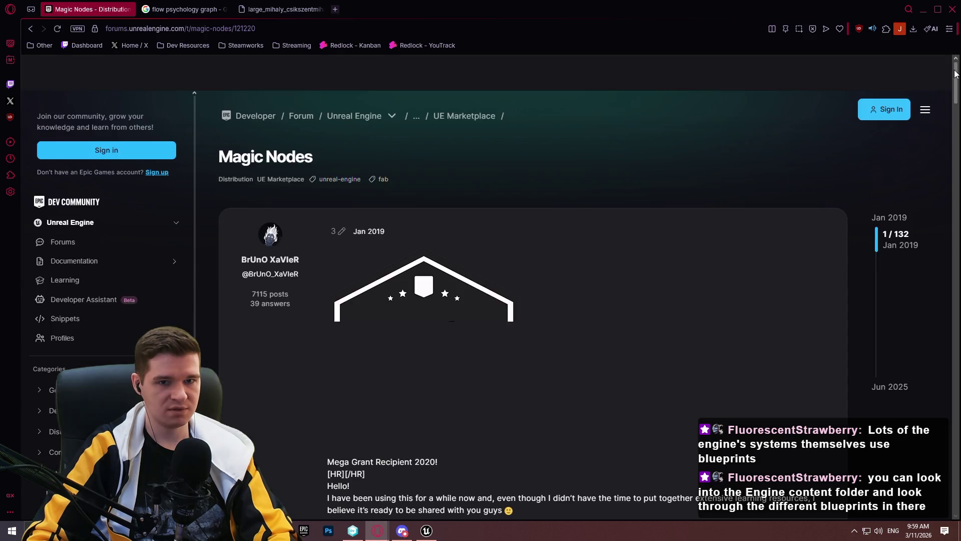
Jump to the newest posts in the Magic Nodes forum thread and read through them.
drag(876, 238, 887, 403)
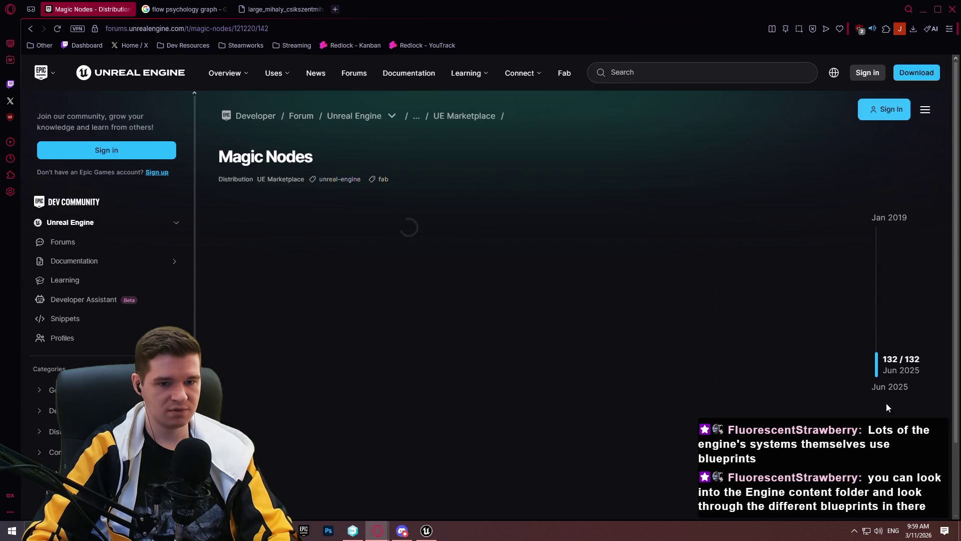
scroll(861, 280, up, 5)
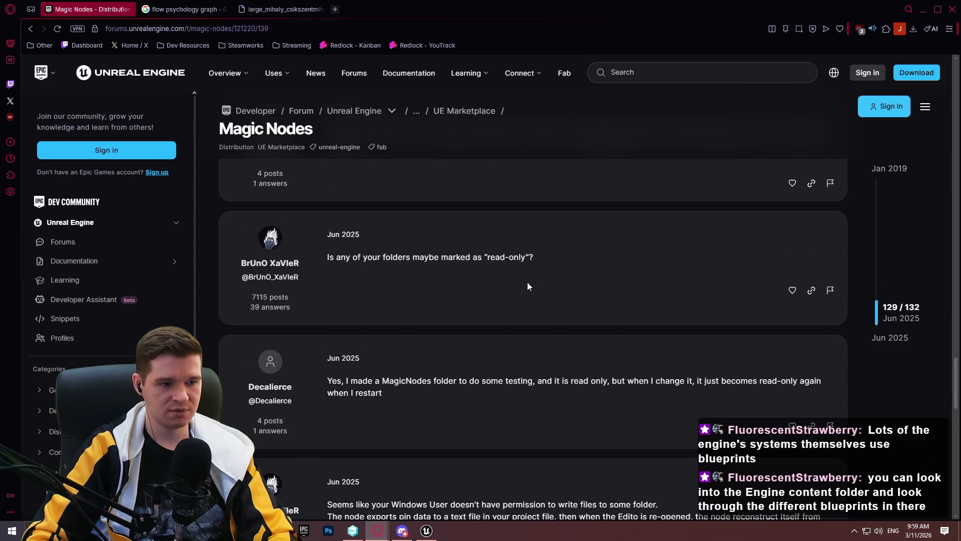
scroll(552, 285, up, 5)
scroll(723, 289, up, 3)
scroll(731, 278, up, 10)
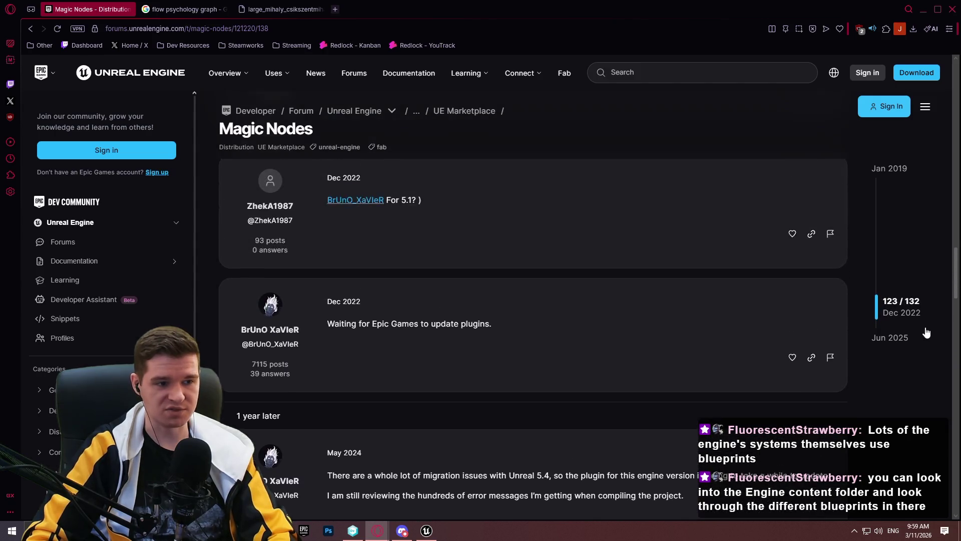
scroll(926, 333, up, 2)
scroll(927, 328, up, 4)
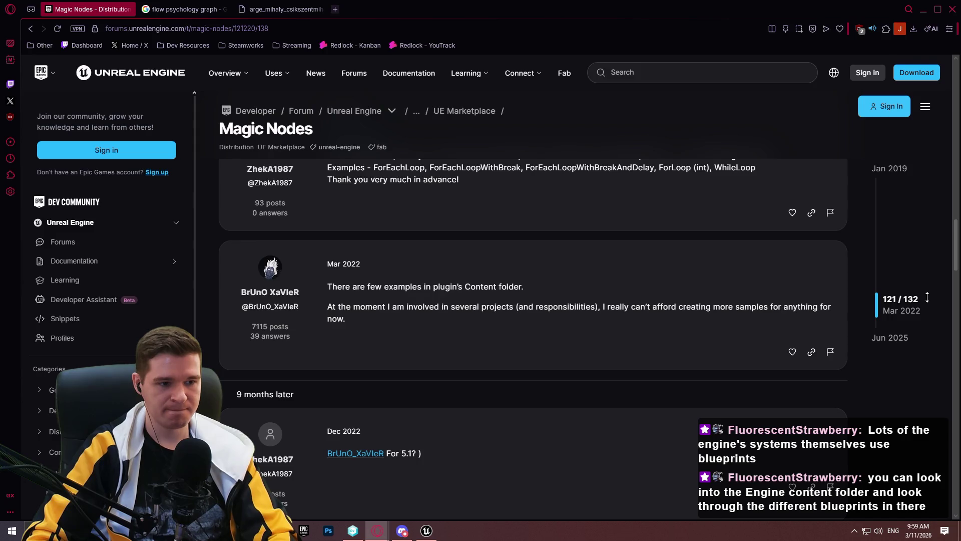
scroll(941, 356, down, 5)
scroll(941, 356, down, 20)
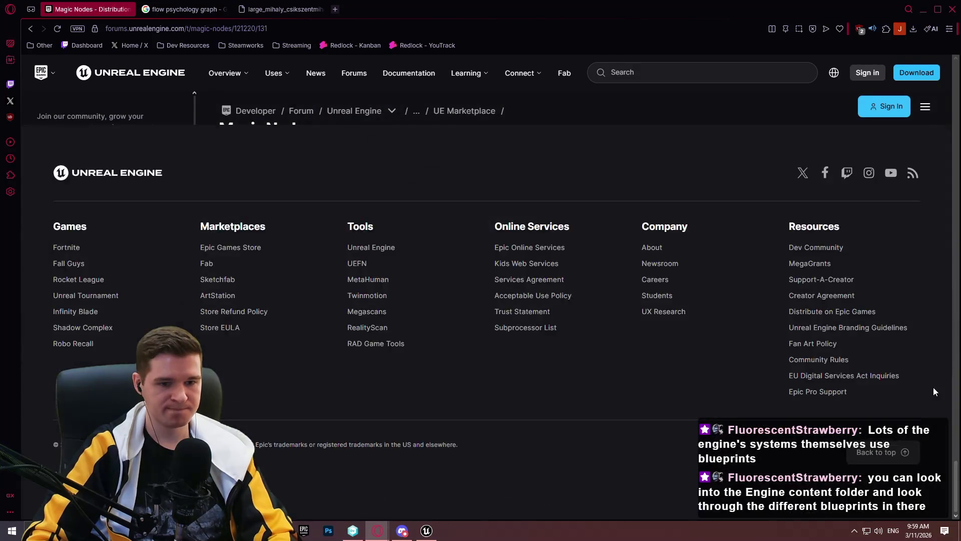
Close the browser and open the SimplePlayerInteraction plugin's Blueprints folder in Unreal Editor.
click(952, 9)
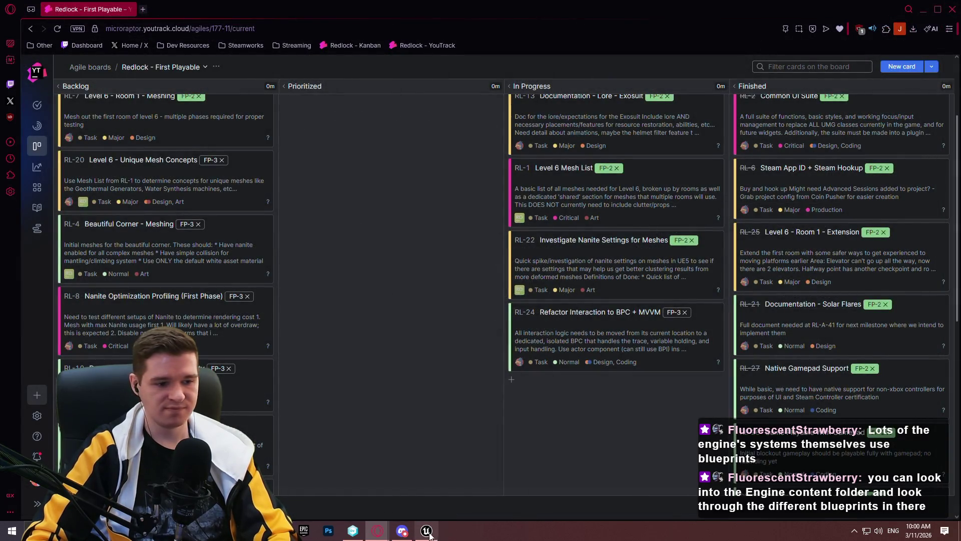
click(427, 530)
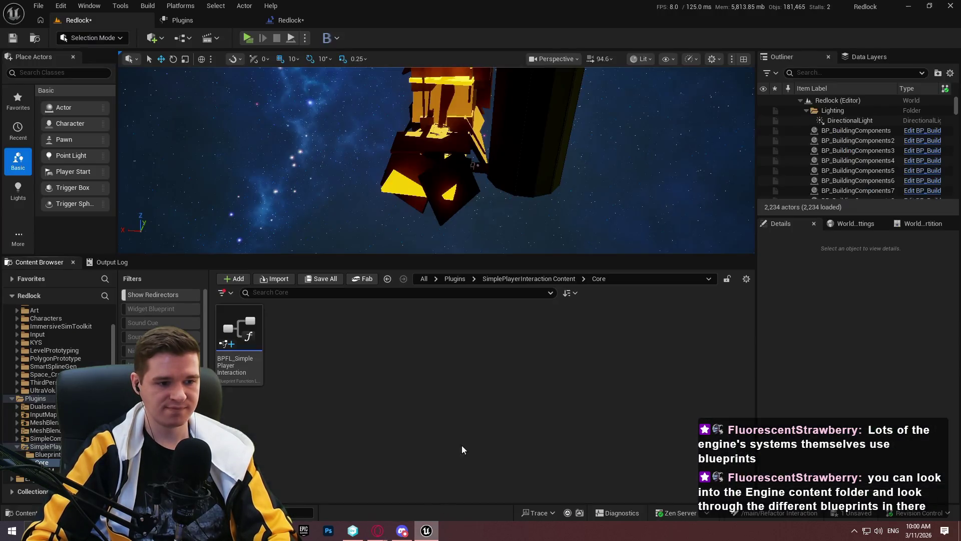
click(573, 279)
double_click(237, 350)
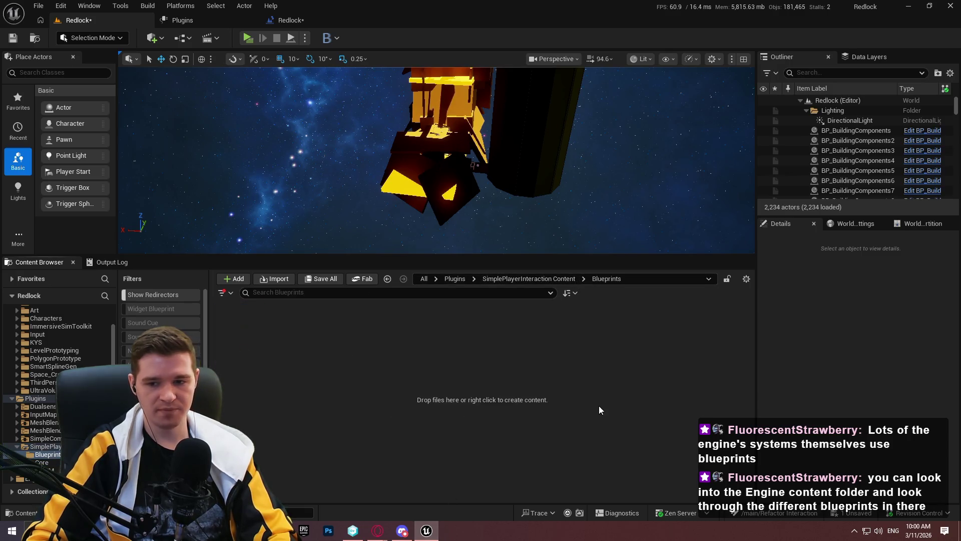
Create two folders in Blueprints, Player Component and ActorComponent.
right_click(333, 345)
click(375, 192)
text(Playher)
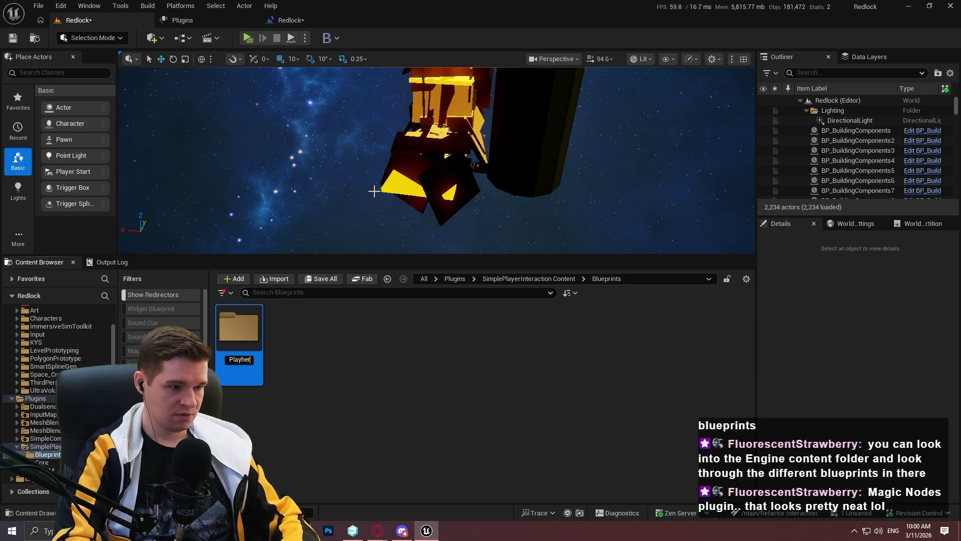
text( Component)
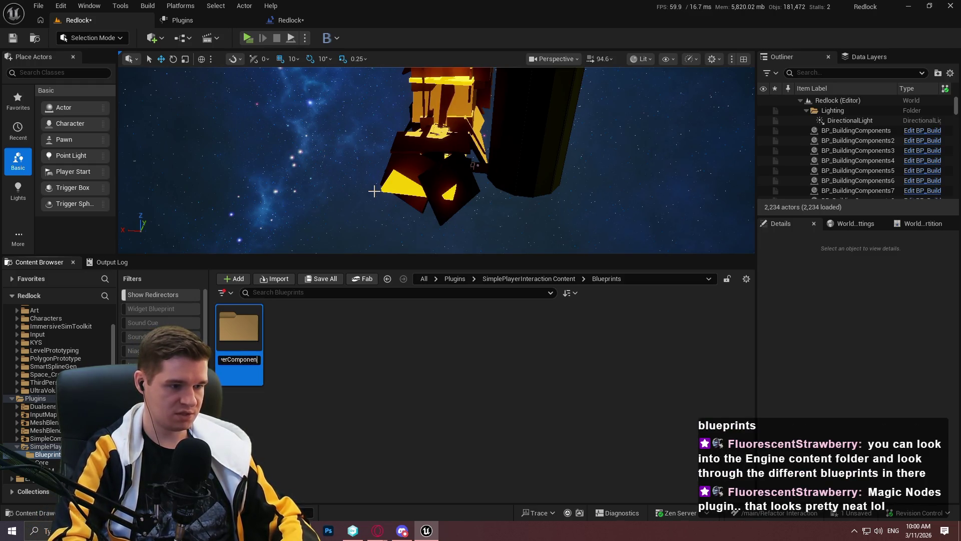
key(Return)
right_click(329, 412)
click(396, 189)
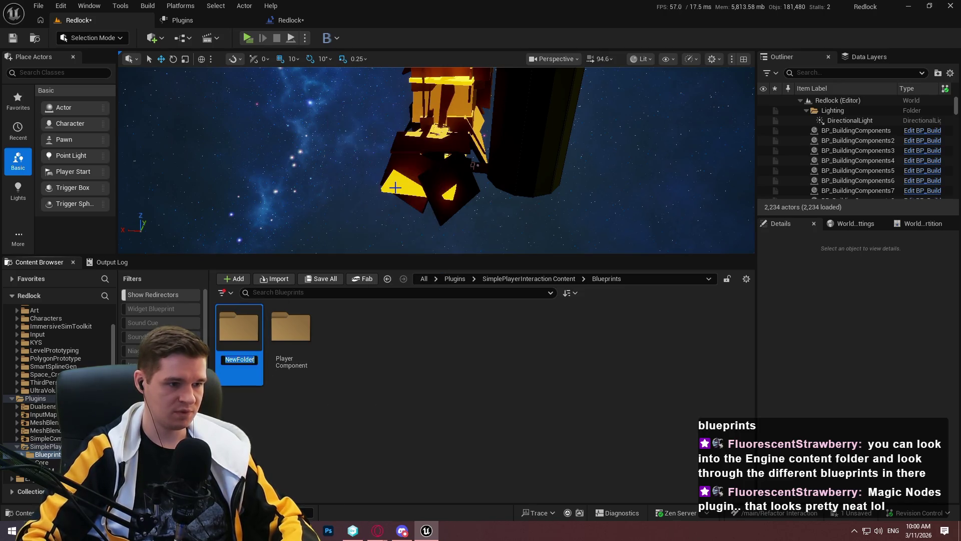
text(ActorC)
text(omponent)
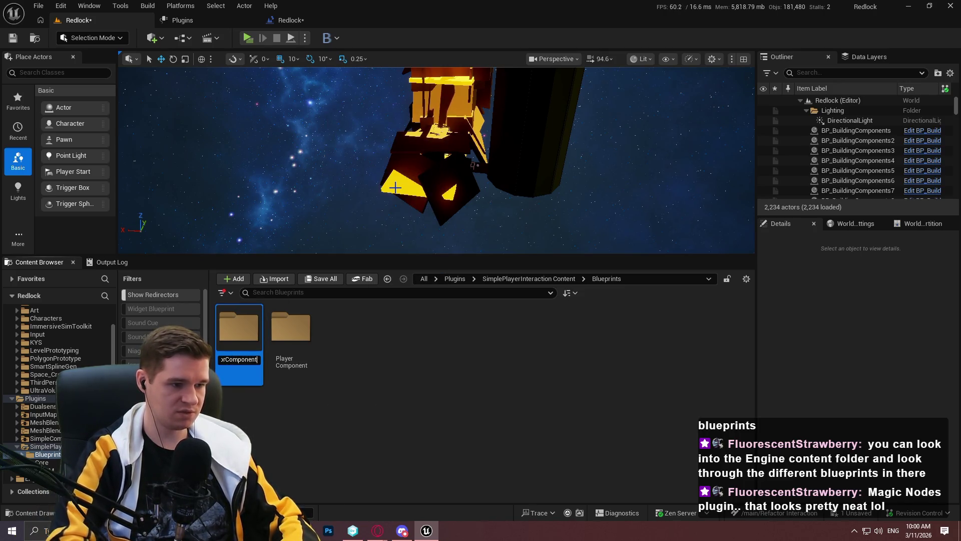
key(Return)
Inside Player Component, create a new Actor Component blueprint with a BPC_ name.
double_click(284, 350)
right_click(285, 350)
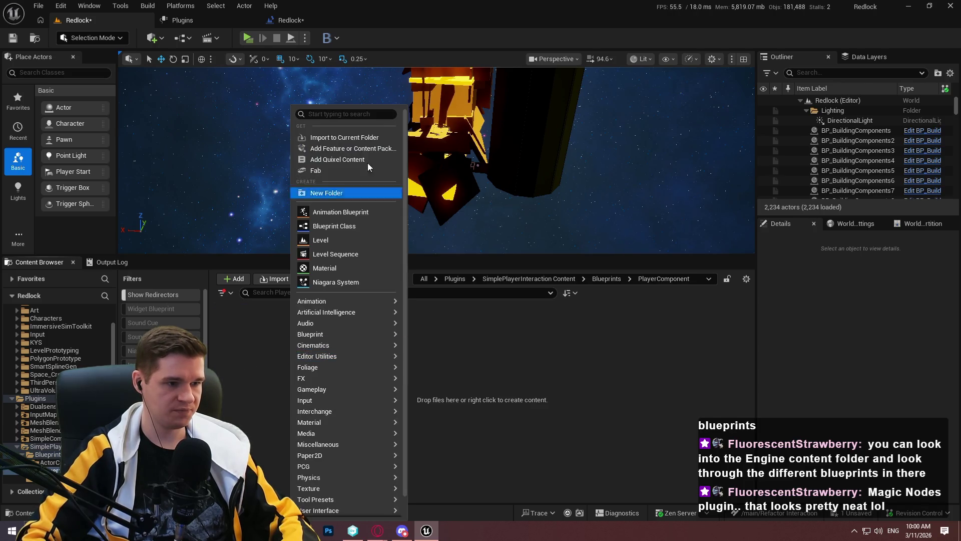
click(351, 224)
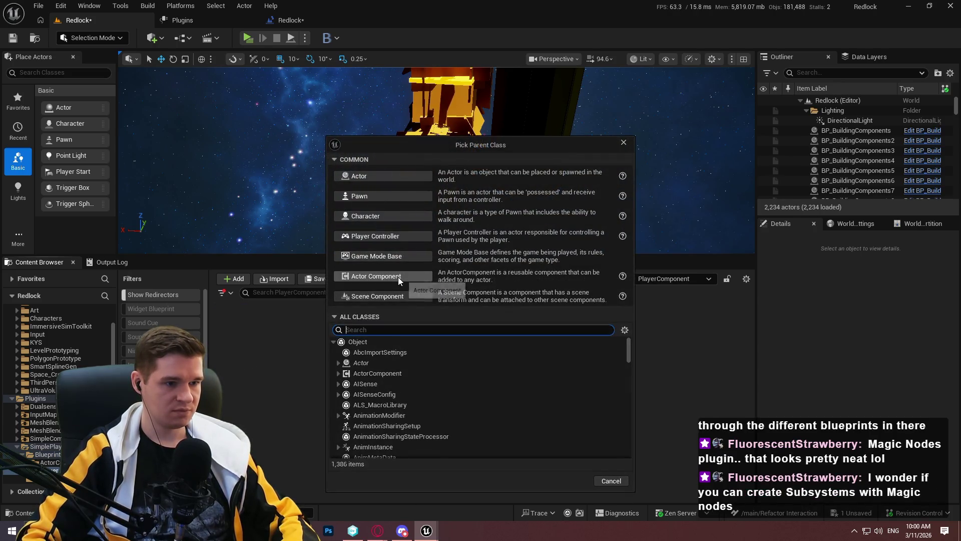
click(398, 277)
text(BPC_Sim)
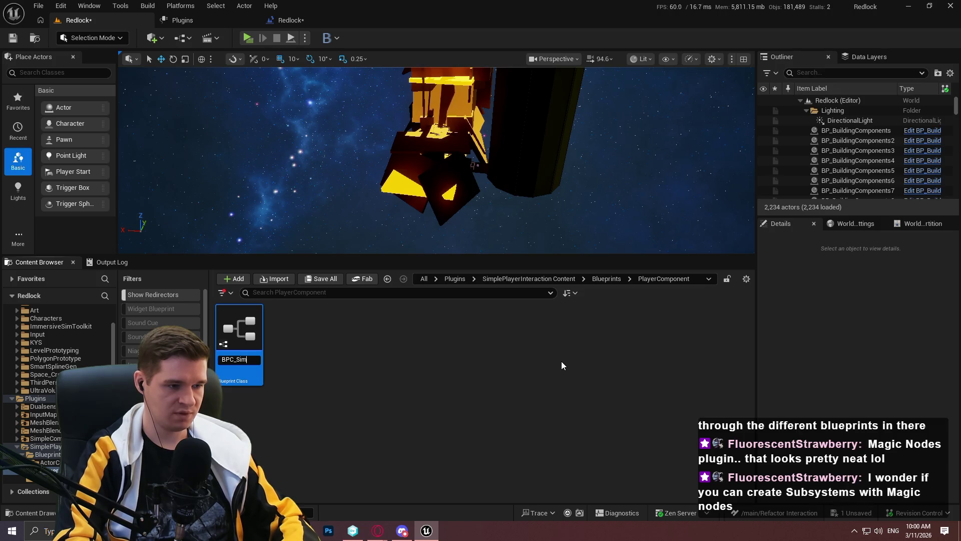
text(plePlayerInte)
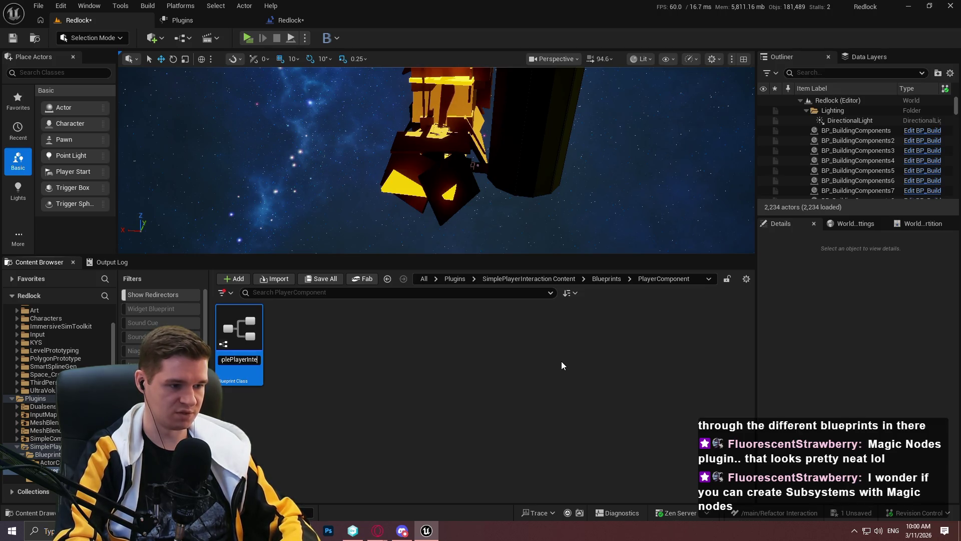
text(ractionPlayer)
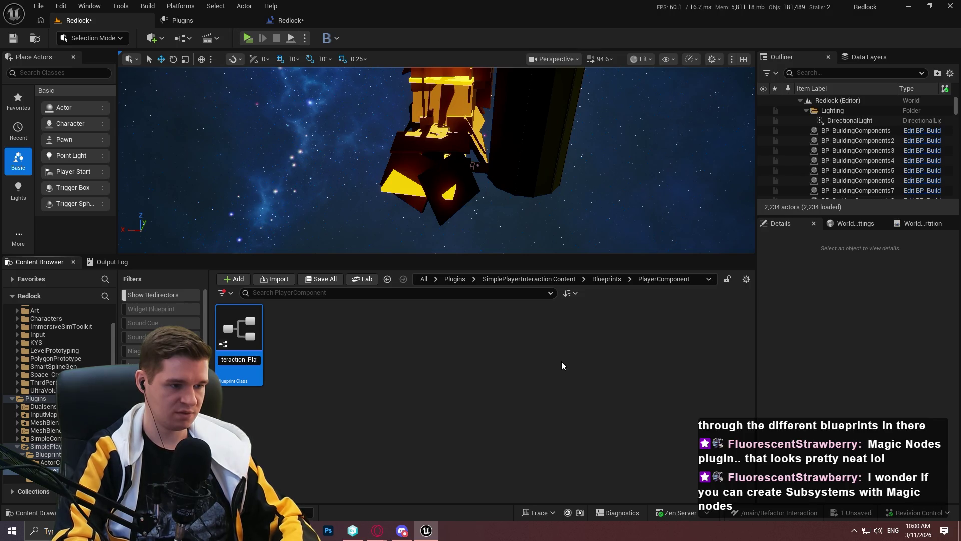
key(BackSpace)
key(BackSpace)
key(BackSpace)
key(Return)
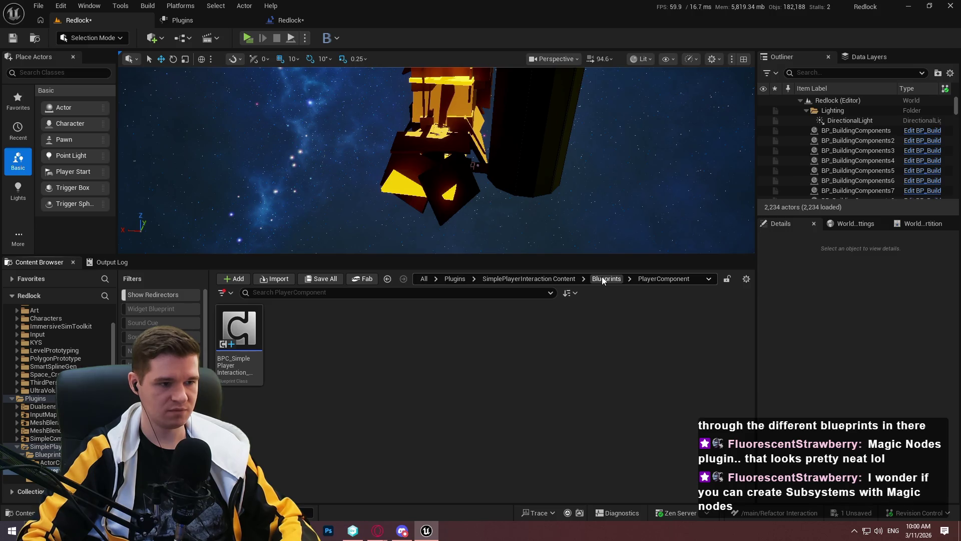
Go back up to Blueprints and open the ActorComponent folder.
right_click(359, 376)
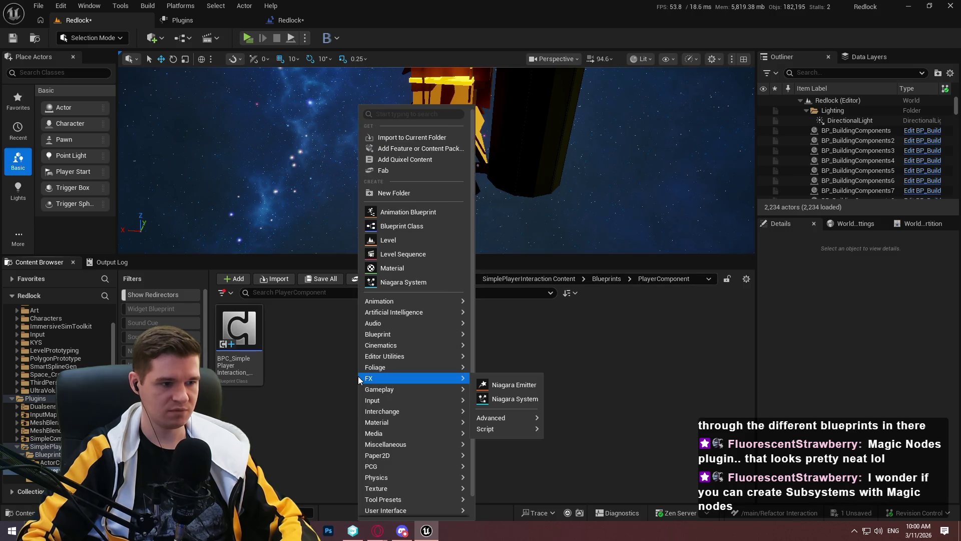
click(317, 377)
click(606, 278)
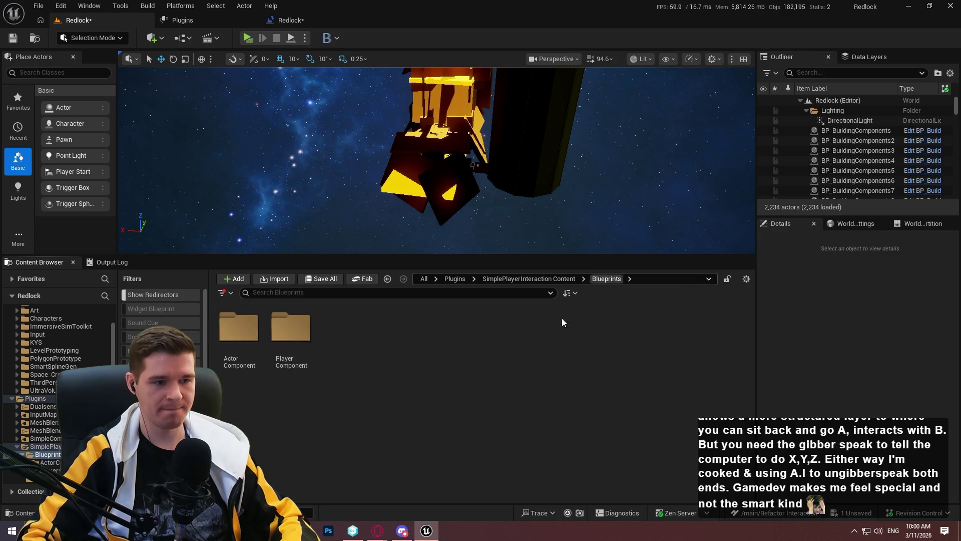
double_click(249, 351)
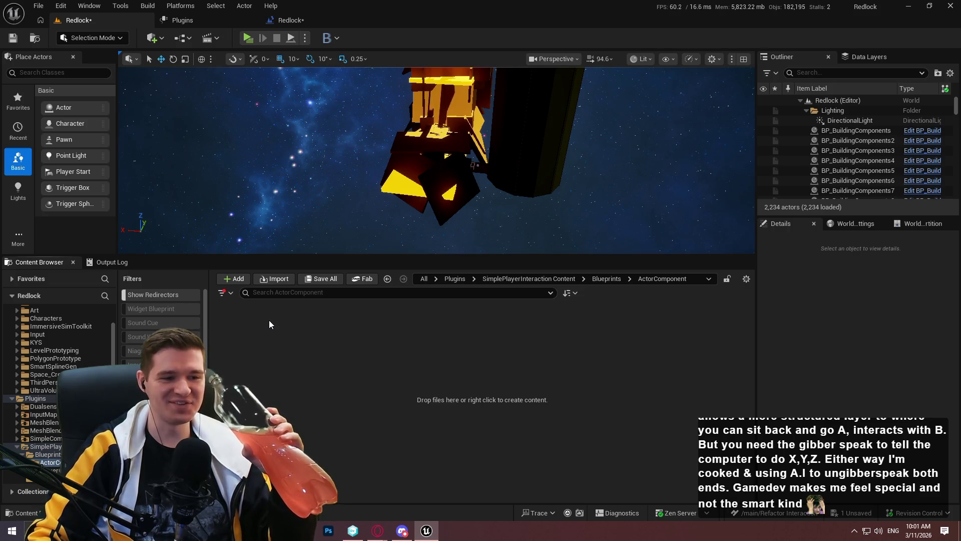
Create an Actor Component blueprint named BPC_SimplePlayerInteraction_Actor.
right_click(335, 342)
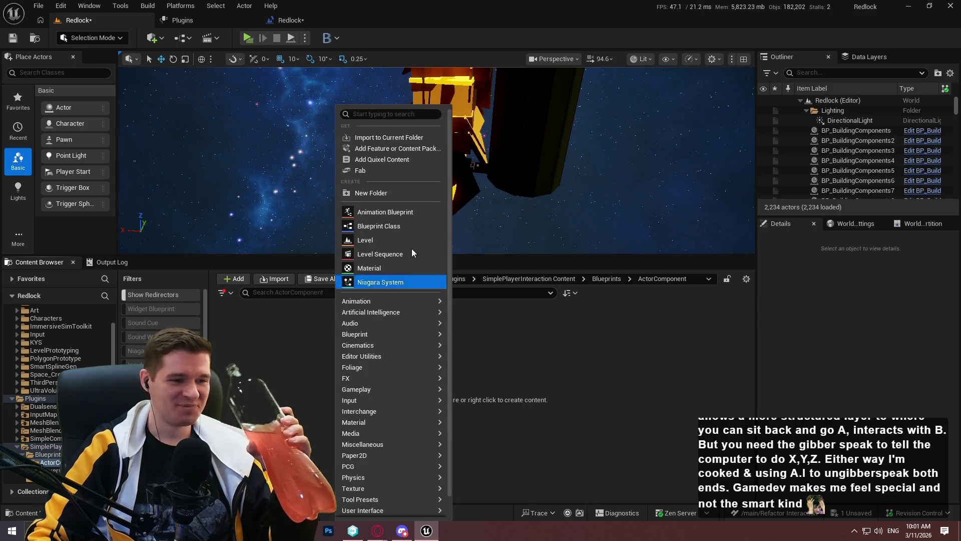
click(401, 225)
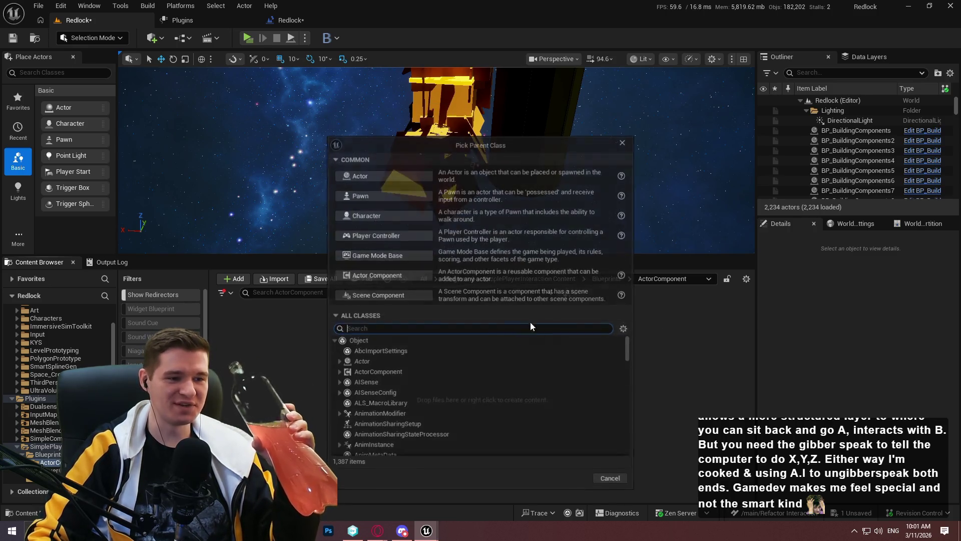
click(381, 276)
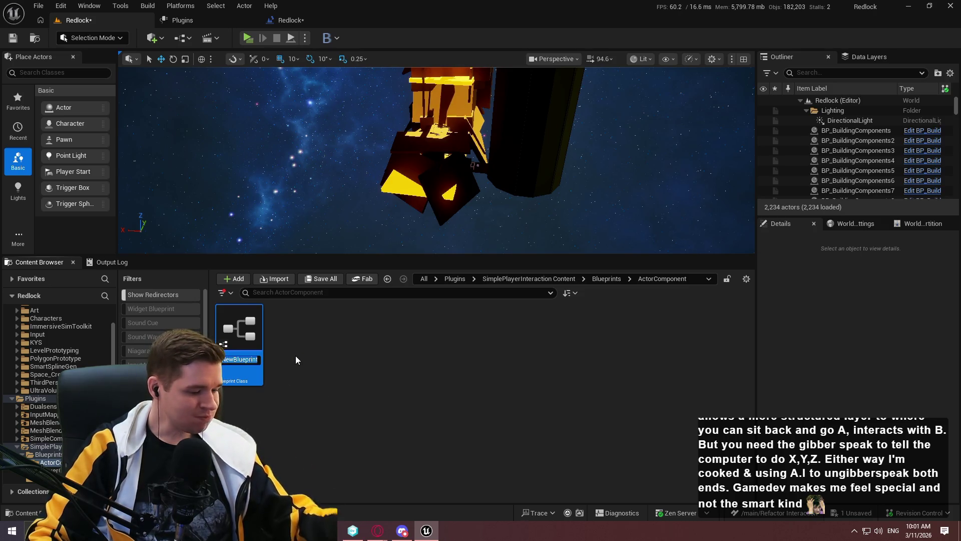
text(BPC_)
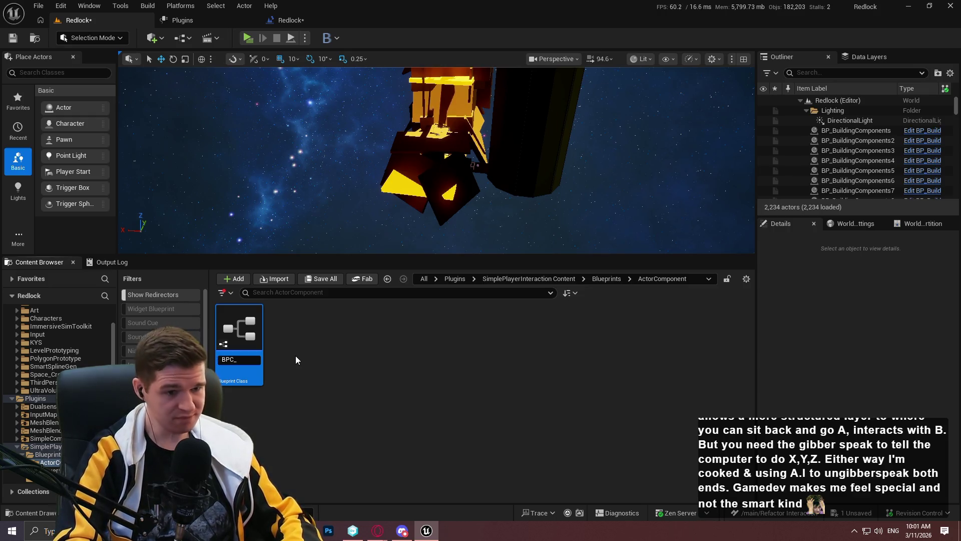
text(Simple)
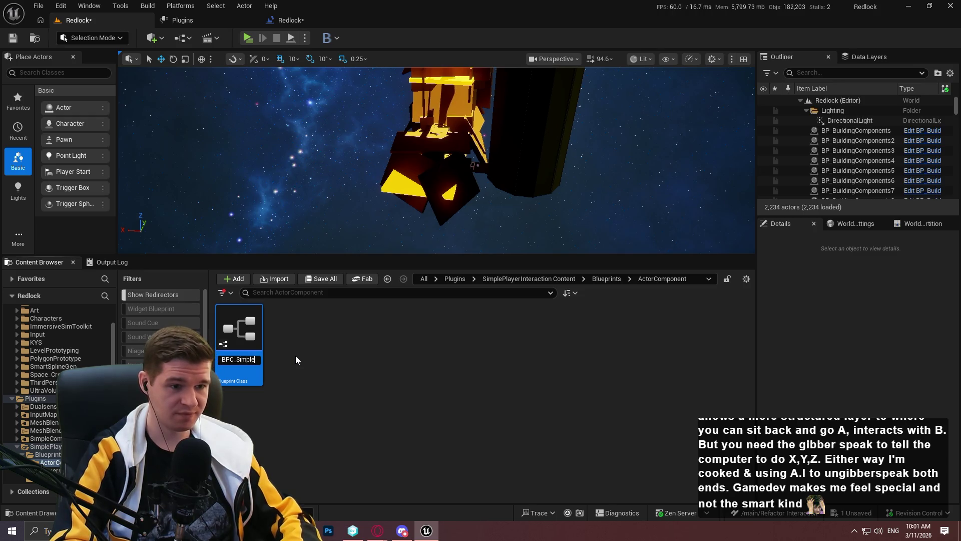
text(PlayerInterat)
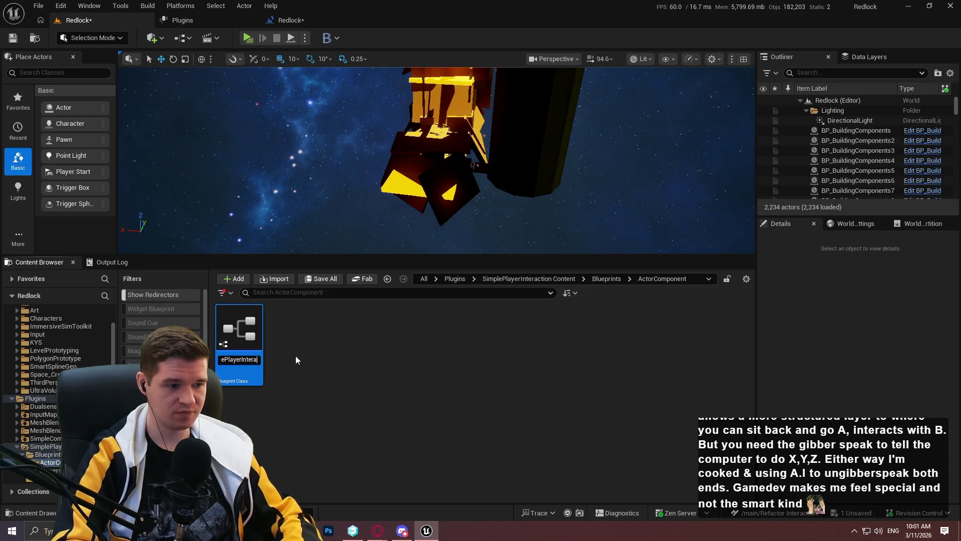
key(BackSpace)
text(ction_)
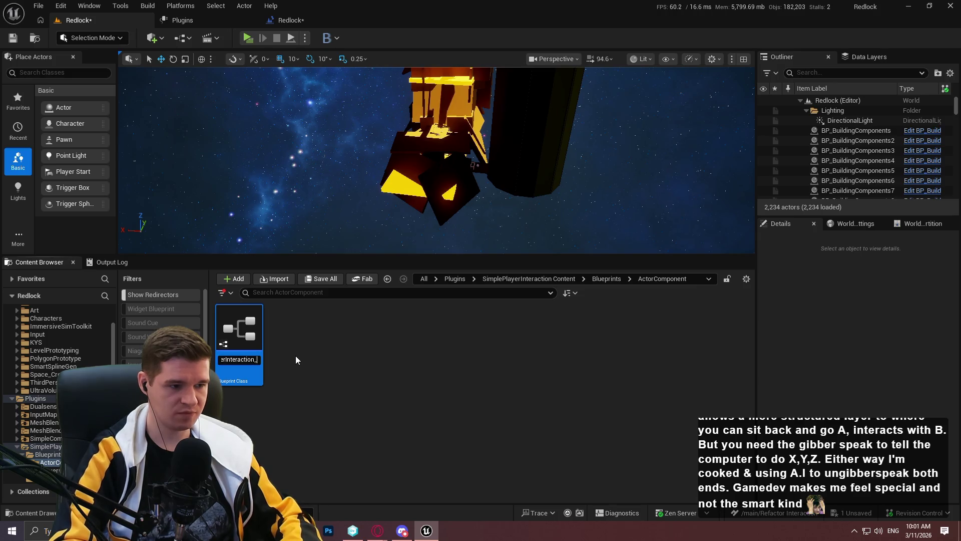
text(Actor)
key(Return)
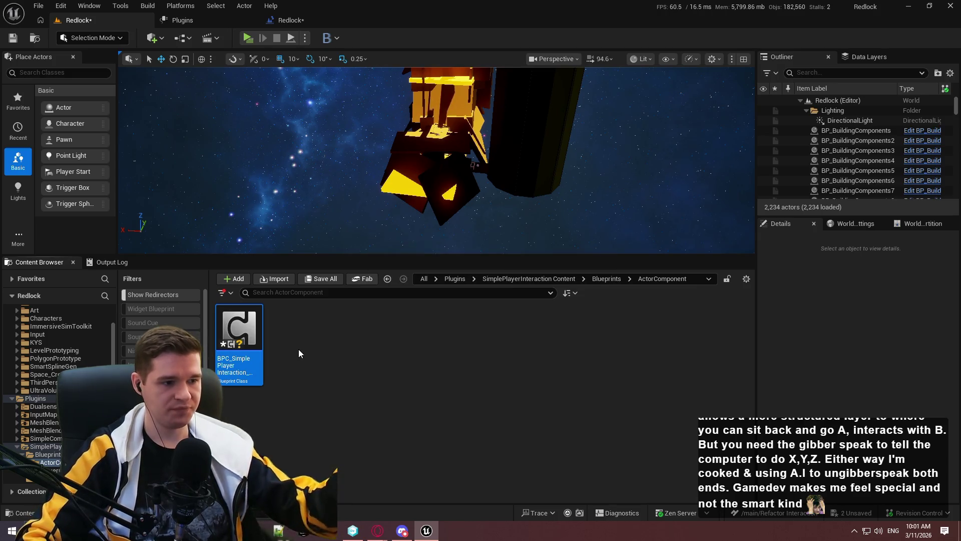
Create a Blueprint Interface named BPI_SimplePlayerInteraction_Actor alongside it.
right_click(335, 345)
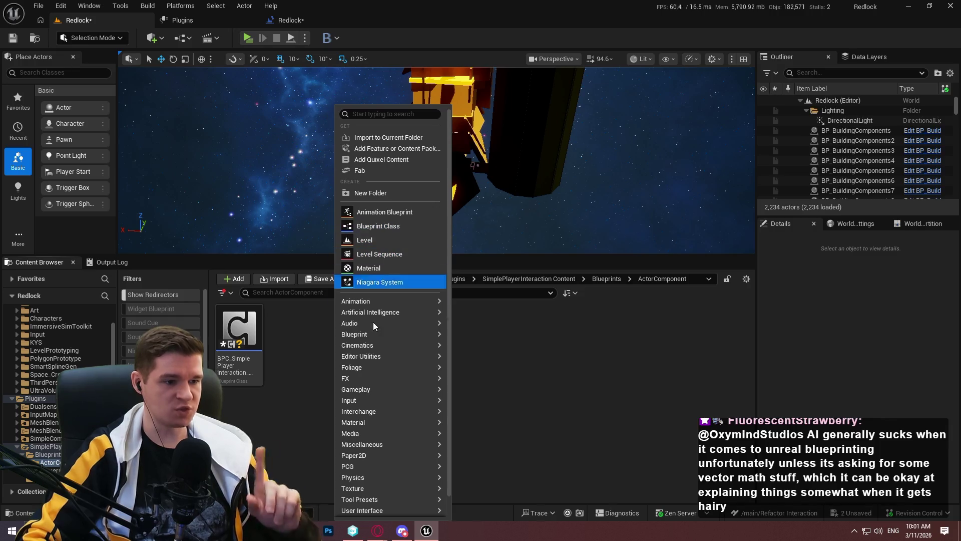
mouse_move(377, 336)
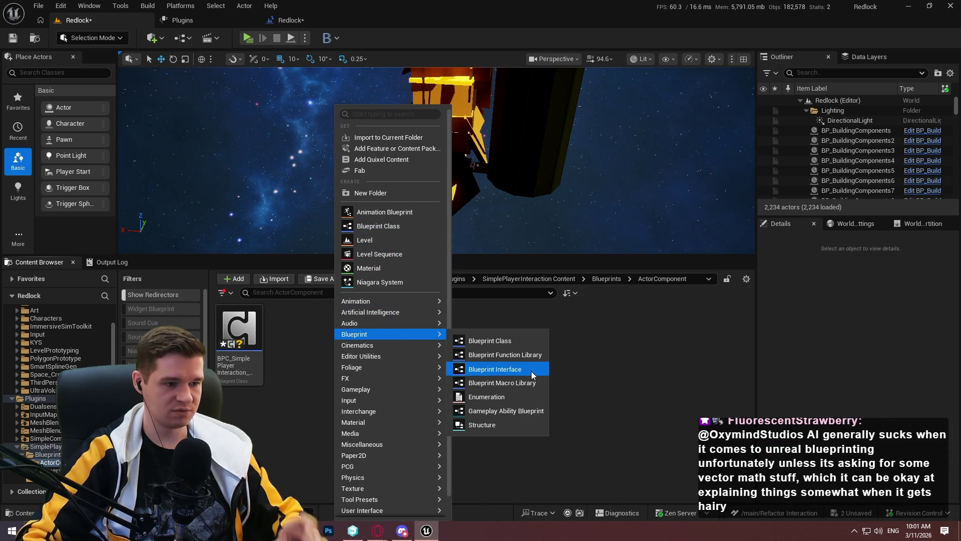
click(531, 371)
text(BPI_S)
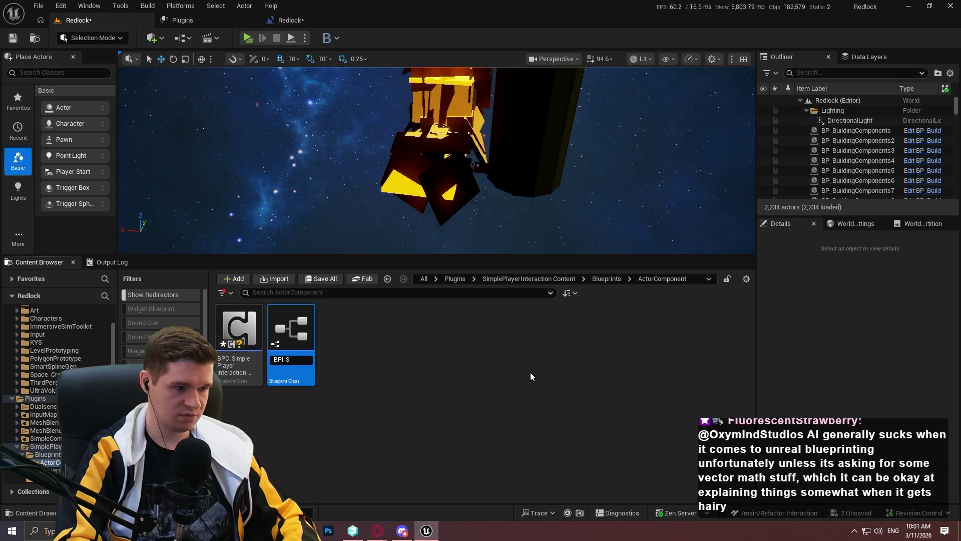
text(imple)
text(yerInteracti)
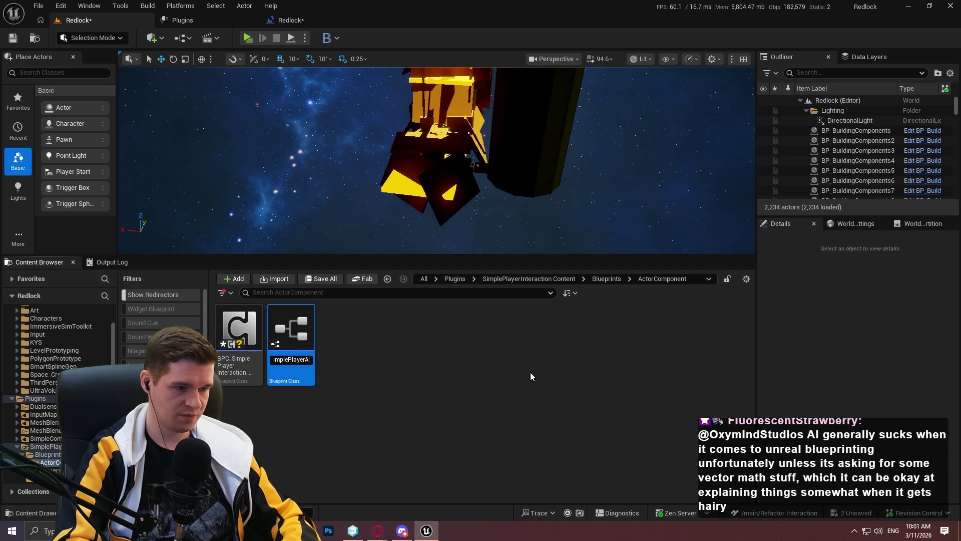
text(on_Actor)
key(Return)
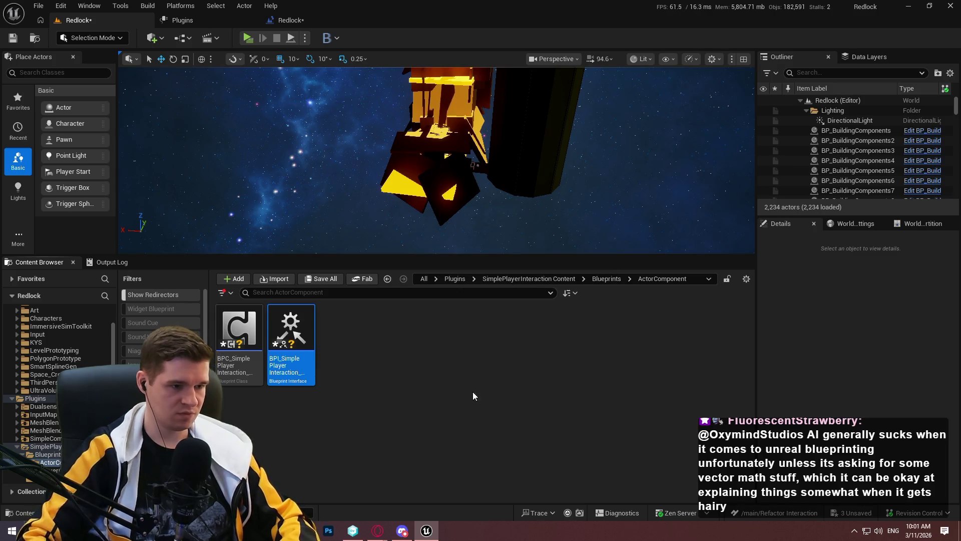
click(244, 369)
Make BPC_SimplePlayerInteraction_Actor implement BPI_SimplePlayerInteraction_Actor in Class Settings, then compile and save it.
double_click(244, 370)
drag(352, 179, 375, 23)
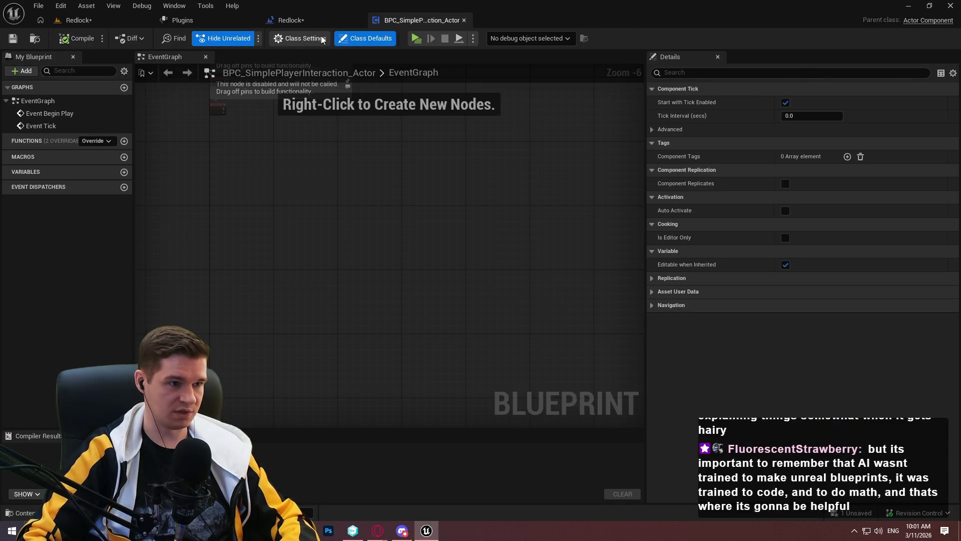
click(301, 39)
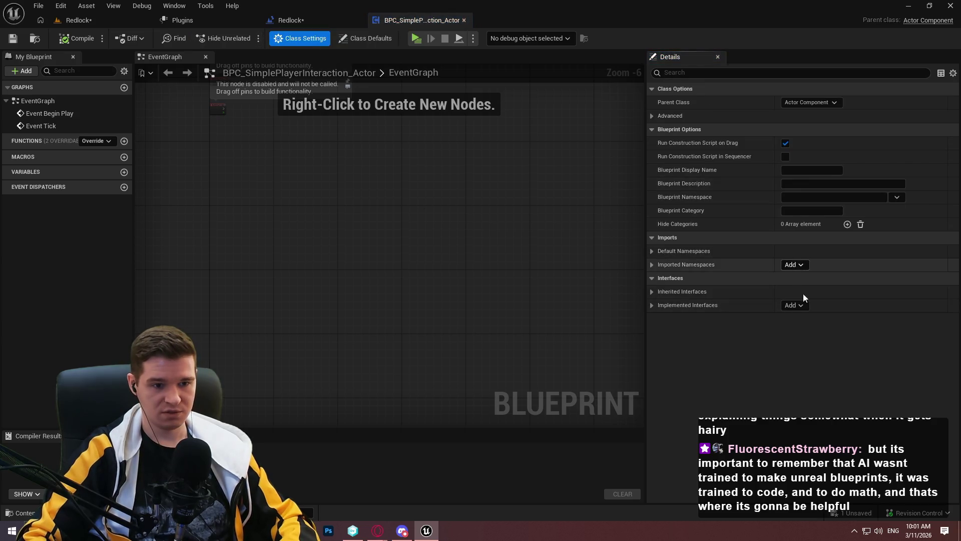
click(796, 305)
text(bpi)
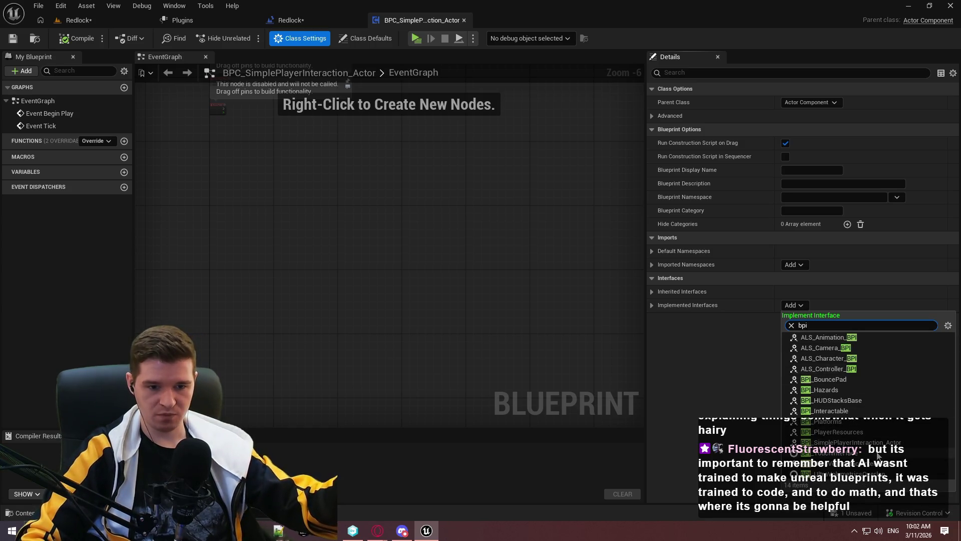
click(827, 411)
click(78, 38)
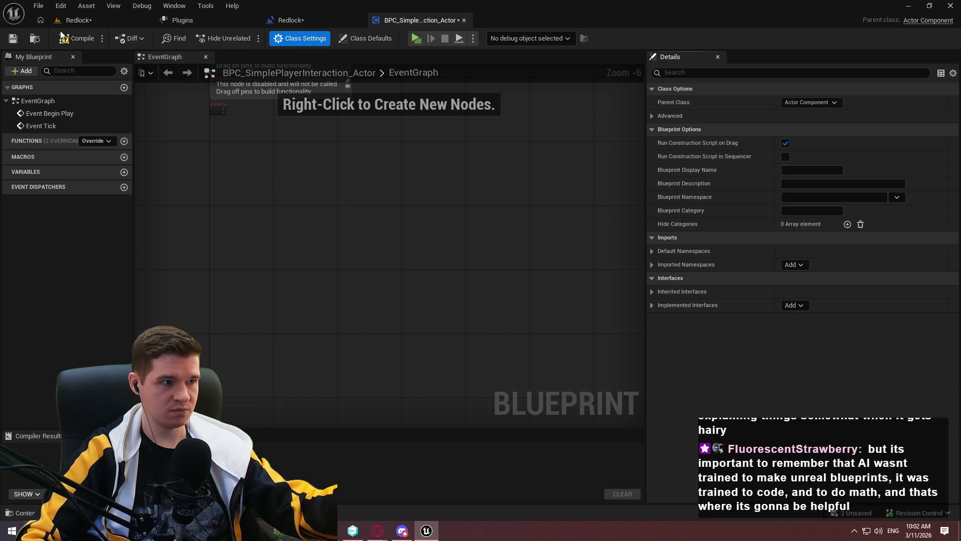
click(12, 38)
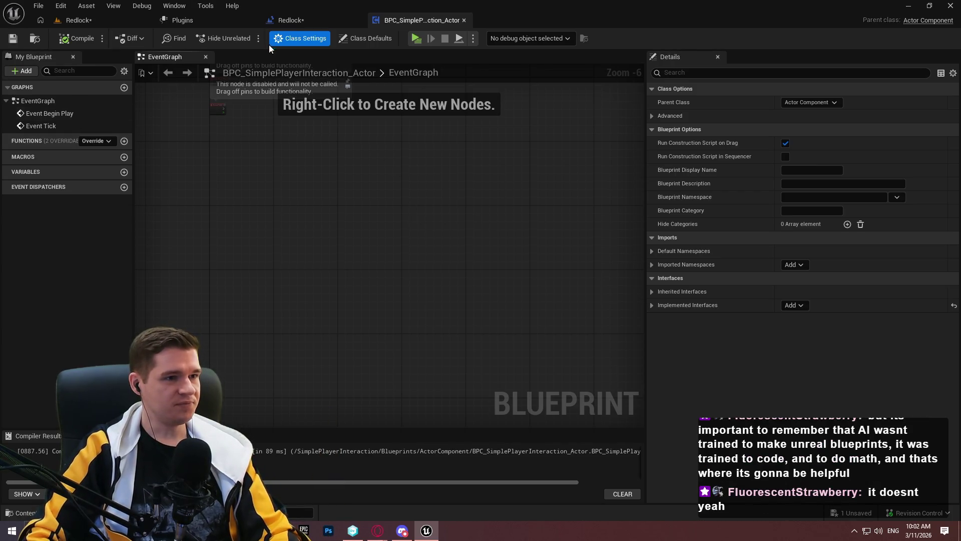
click(79, 21)
Open the BPI_SimplePlayerInteraction_Actor interface for editing.
double_click(291, 344)
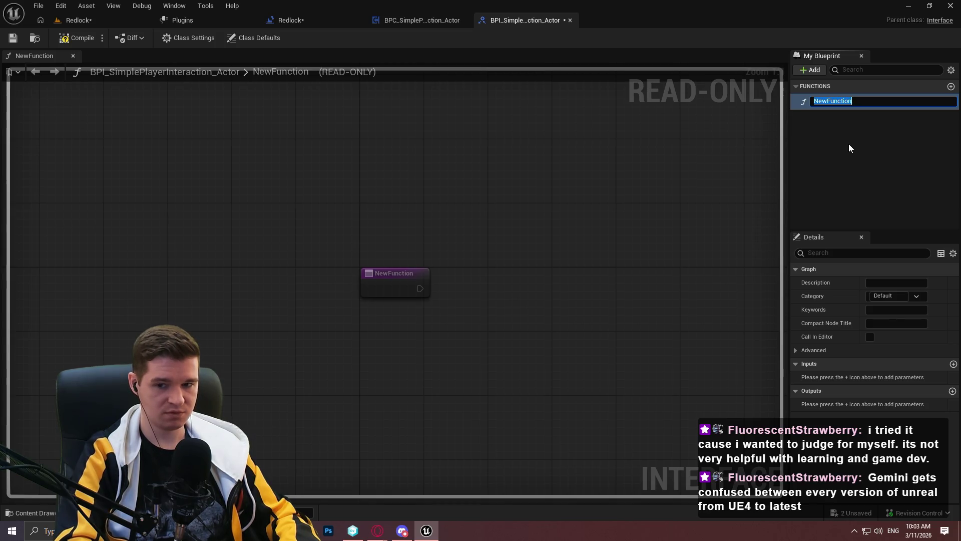
Give the interface three functions: HoverInteractable, UnhoverInteractable and Interact.
text(Hov)
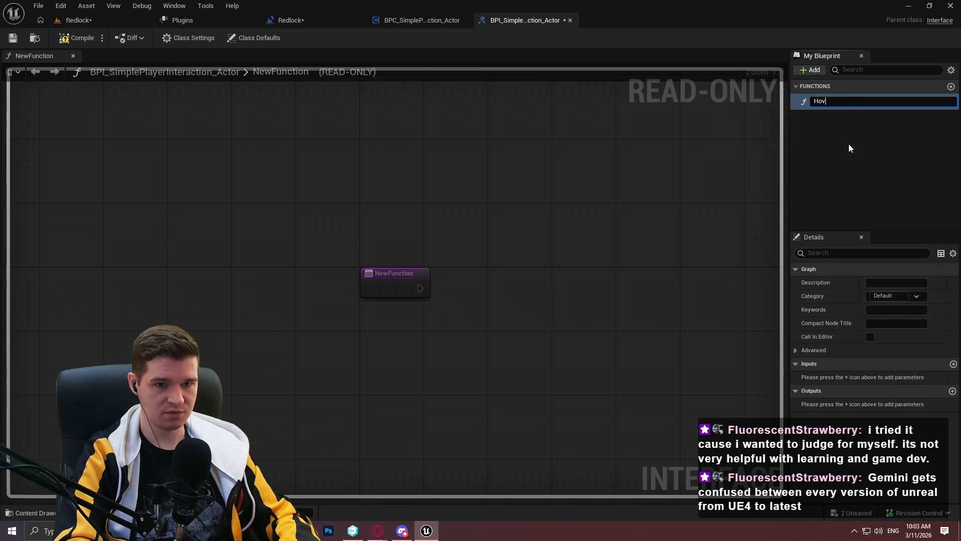
text(erInteractable)
key(Return)
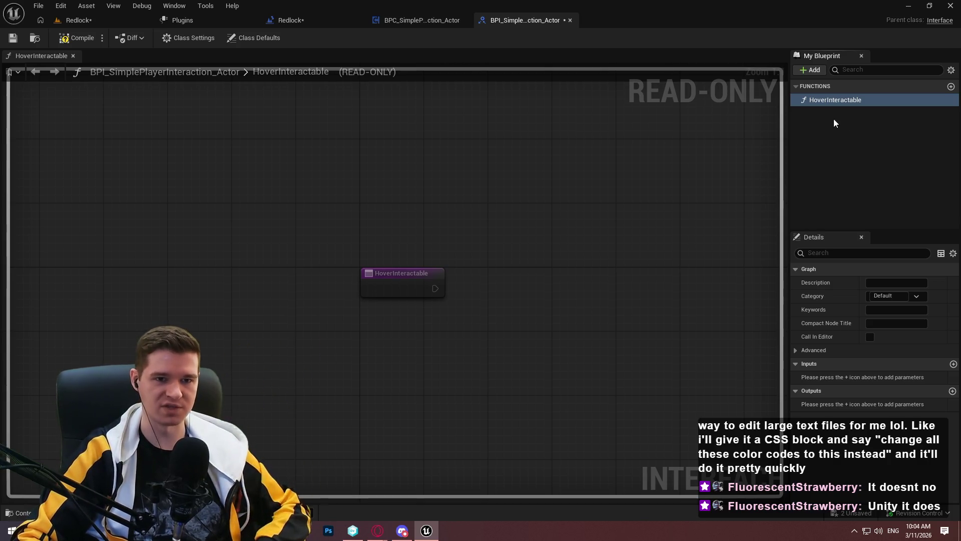
click(812, 73)
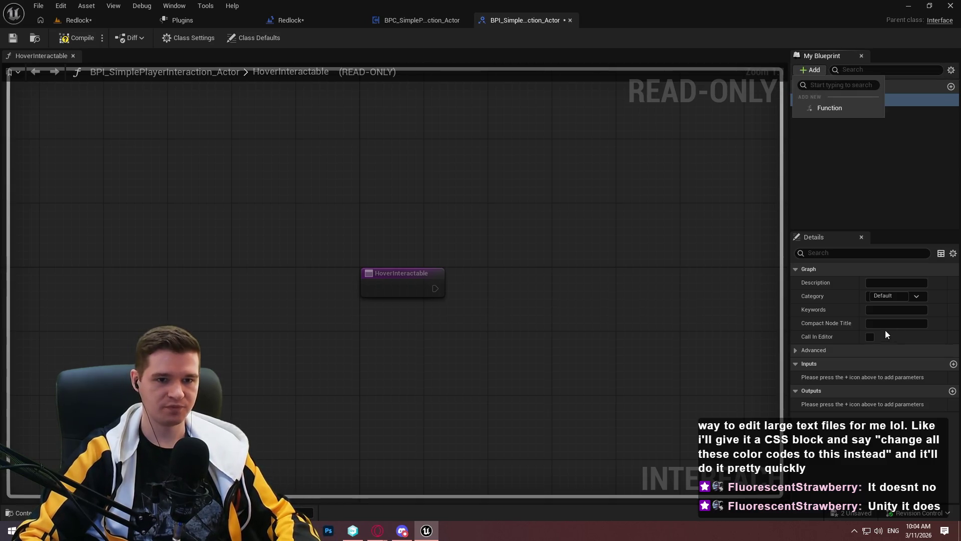
click(836, 108)
text(UnhoverInteractable)
key(Return)
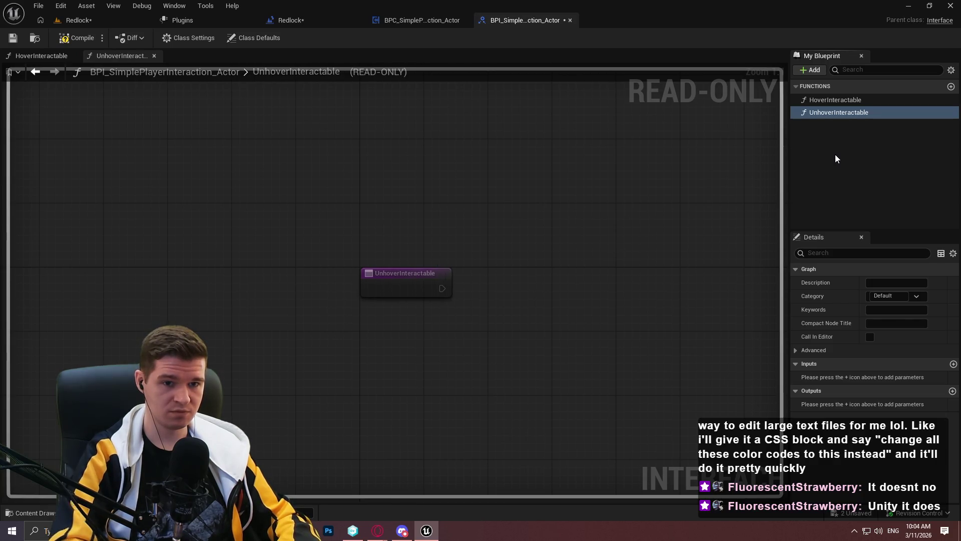
click(830, 146)
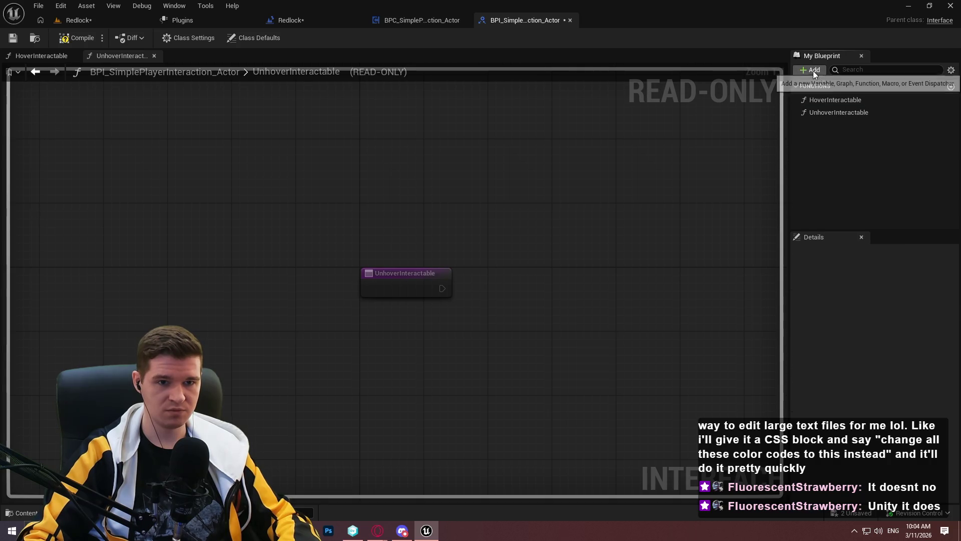
click(813, 71)
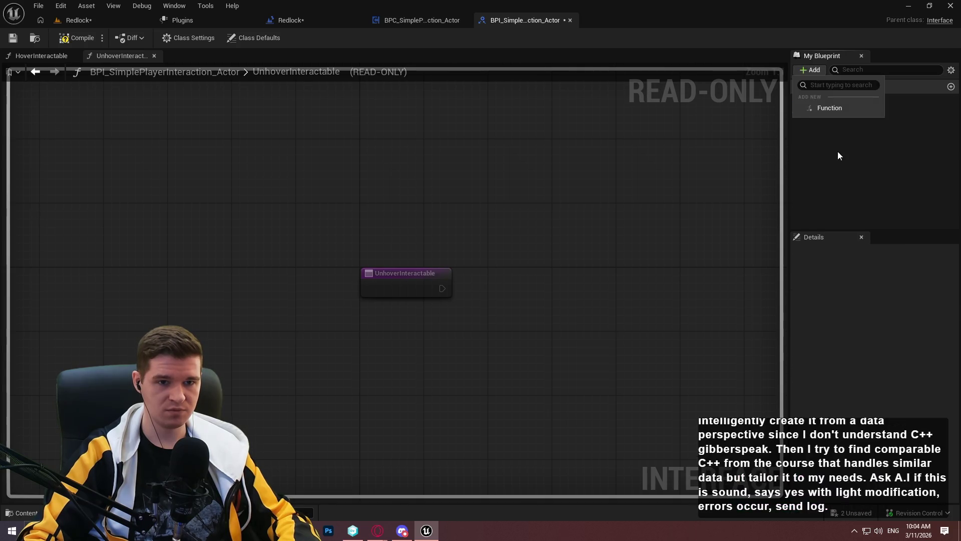
click(829, 107)
text(Interact)
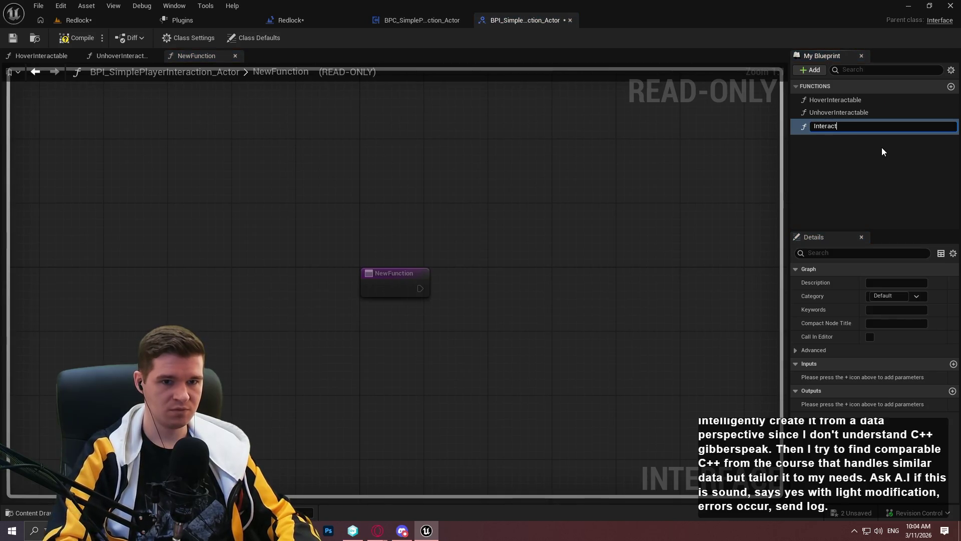
key(Return)
Save the interface and return to the Redlock level editor.
click(13, 38)
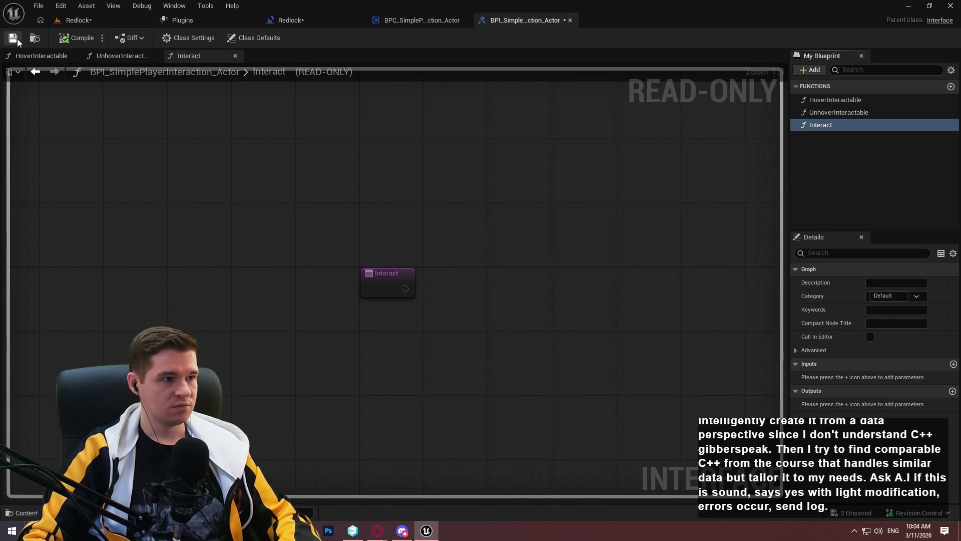
click(80, 20)
click(377, 326)
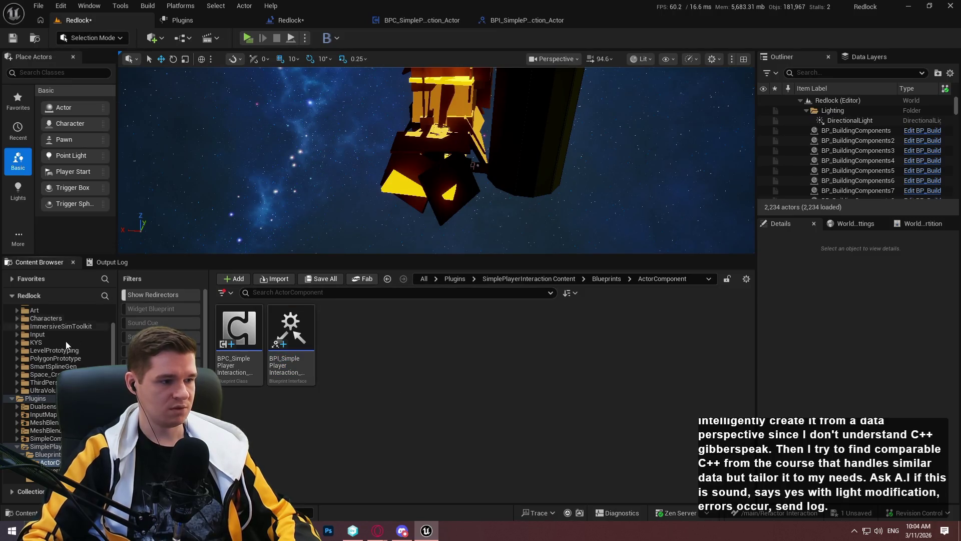
Browse to Content > KYS > Blueprints > Interactable in the Content Browser.
scroll(43, 346, up, 2)
click(38, 357)
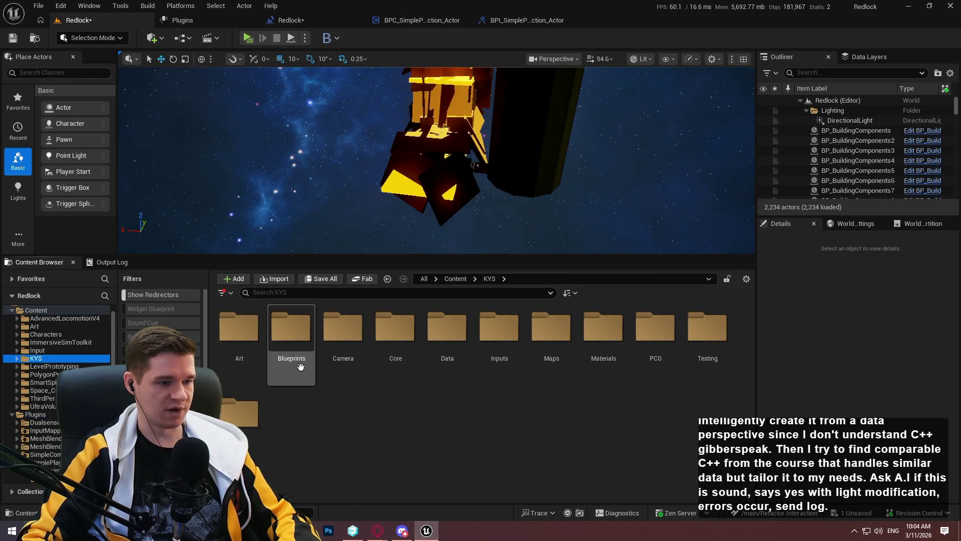
double_click(295, 356)
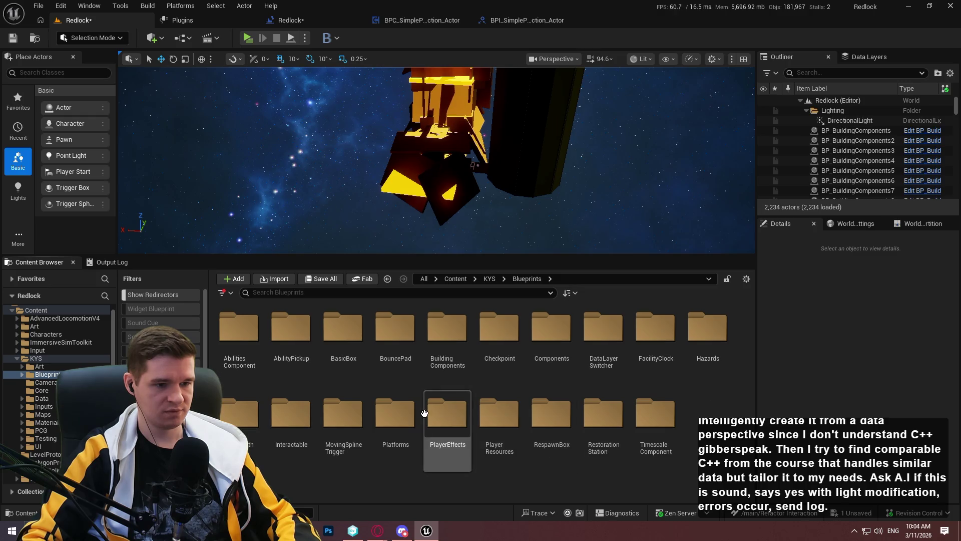
double_click(291, 420)
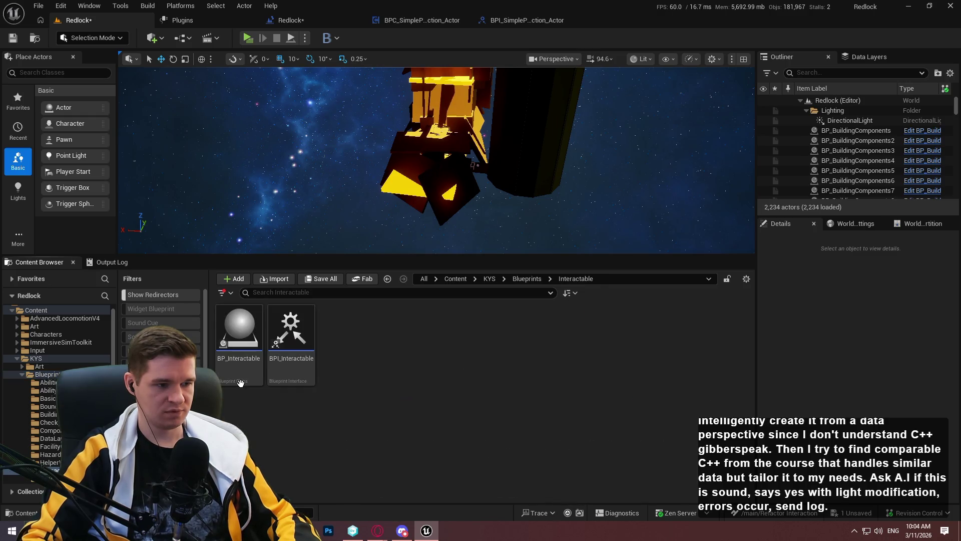
Open BP_Interactable and BPI_Interactable, then review BP_Interactable's Create Tooltip and Hide Tooltip range events.
double_click(239, 341)
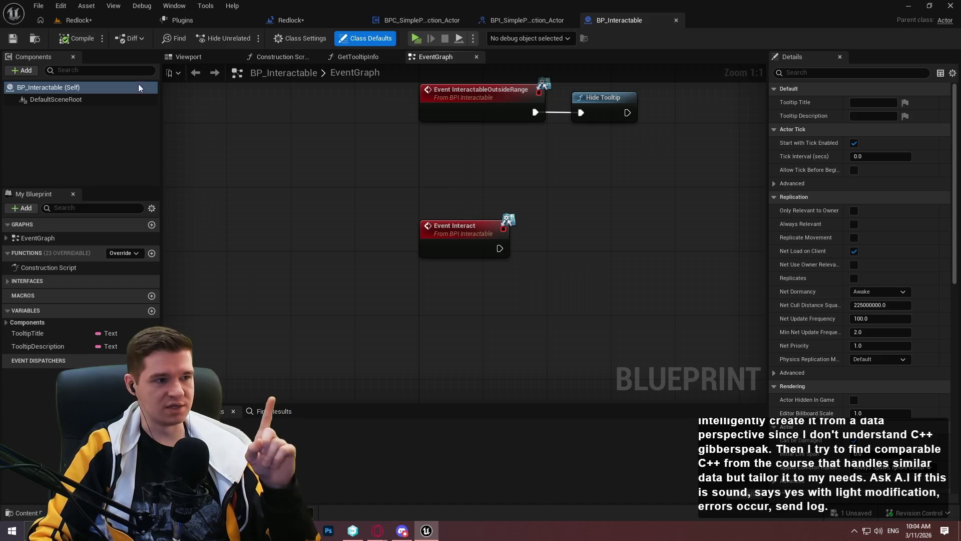
click(78, 20)
double_click(312, 364)
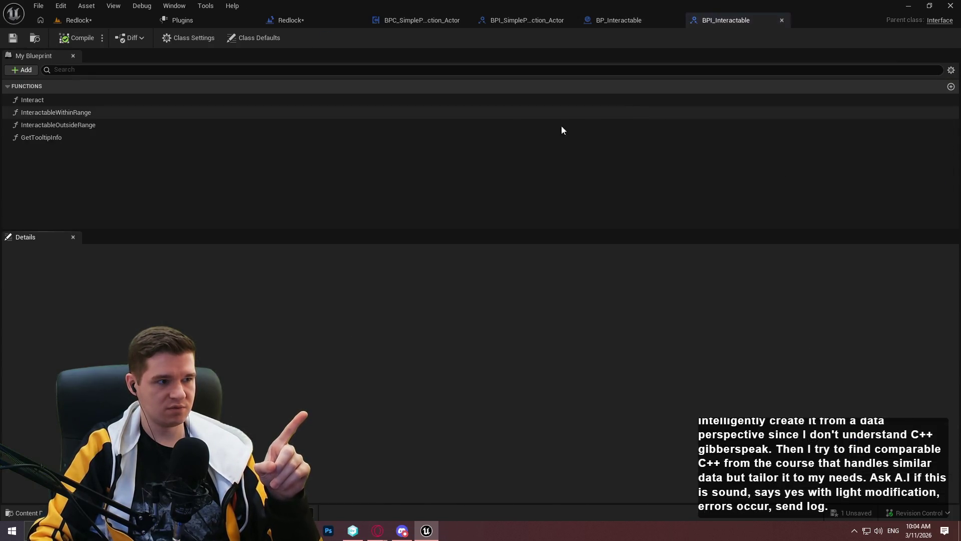
click(633, 23)
scroll(558, 241, down, 7)
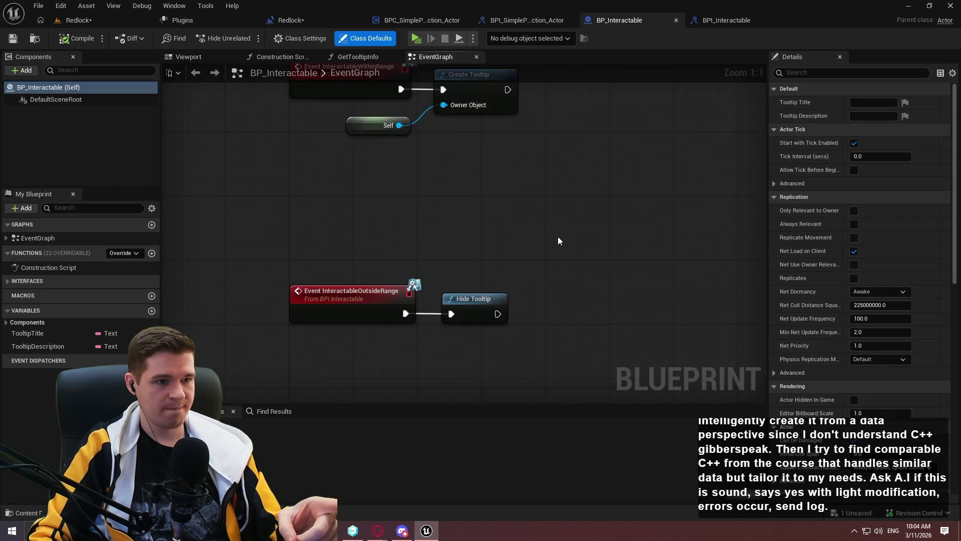
drag(560, 270, 416, 299)
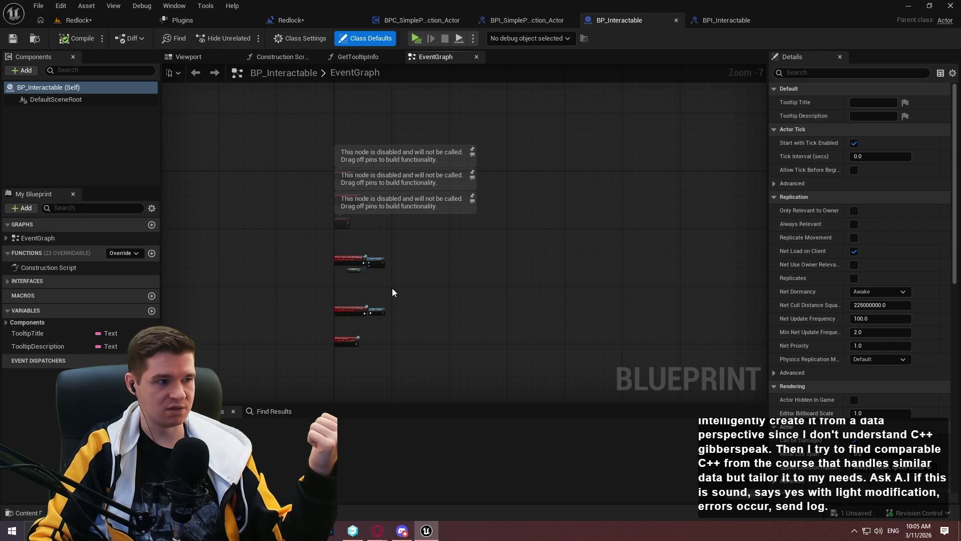
scroll(385, 284, up, 4)
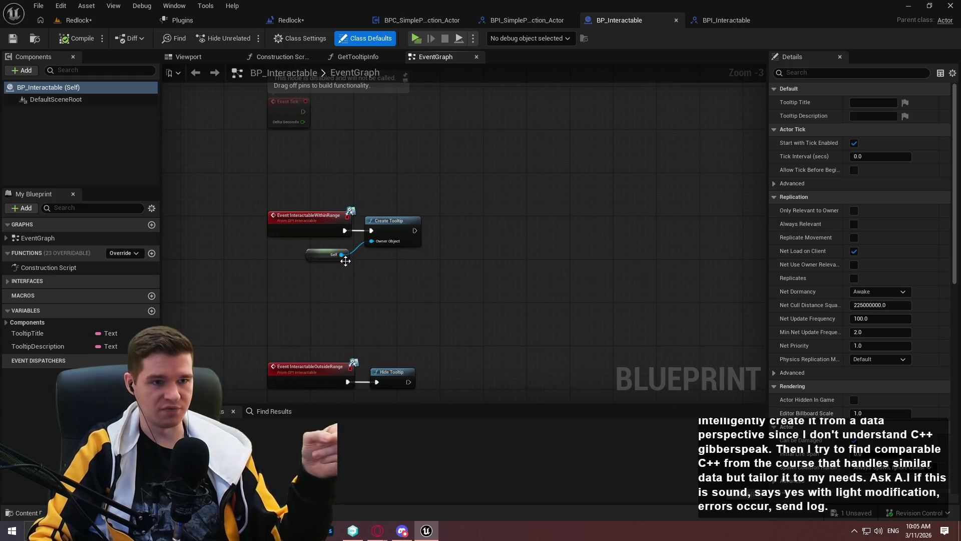
mouse_move(551, 266)
mouse_down()
mouse_move(547, 103)
mouse_move(527, 239)
mouse_up()
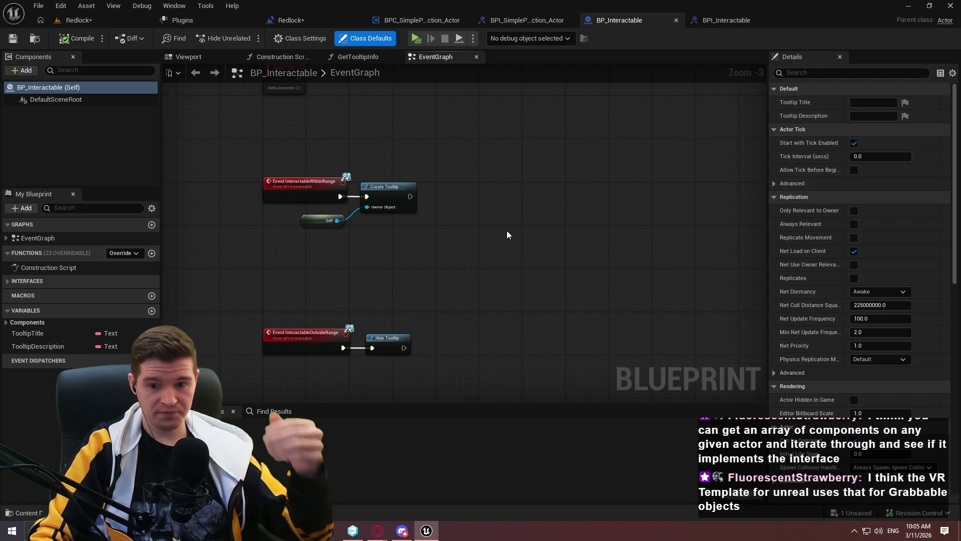
mouse_move(580, 226)
mouse_down()
mouse_move(477, 180)
mouse_move(450, 196)
mouse_up()
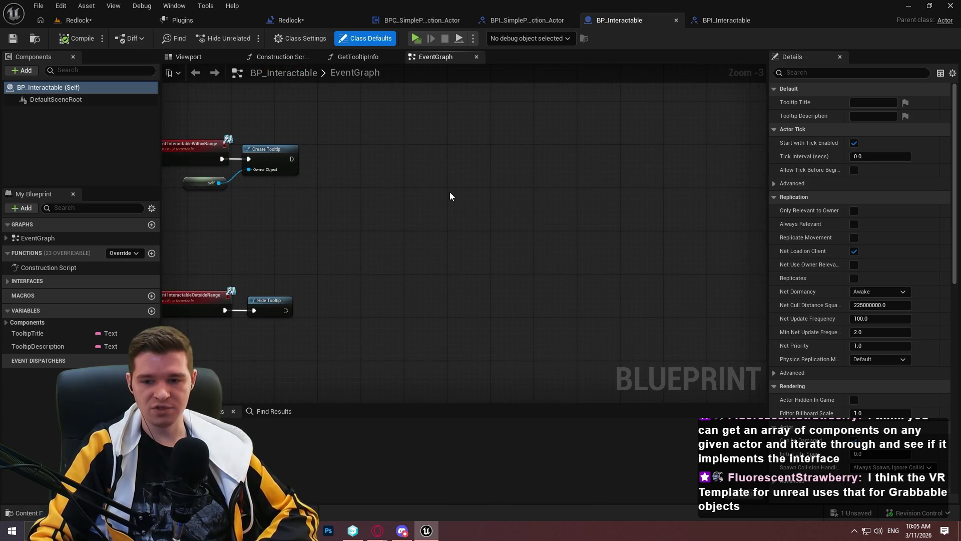
scroll(493, 211, up, 3)
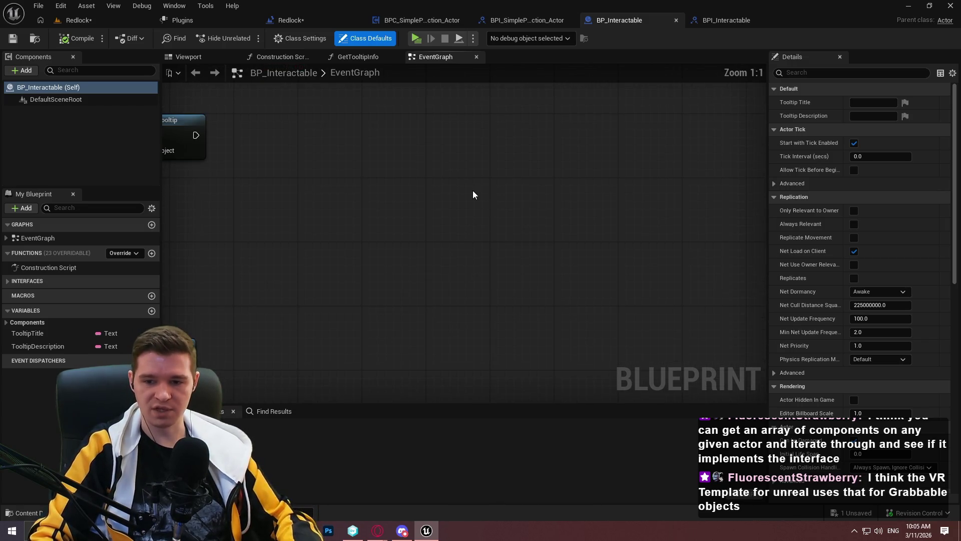
Add a Get Component by Class node set to BPC_SimplePlayerInteraction_Actor.
right_click(441, 189)
text(get com)
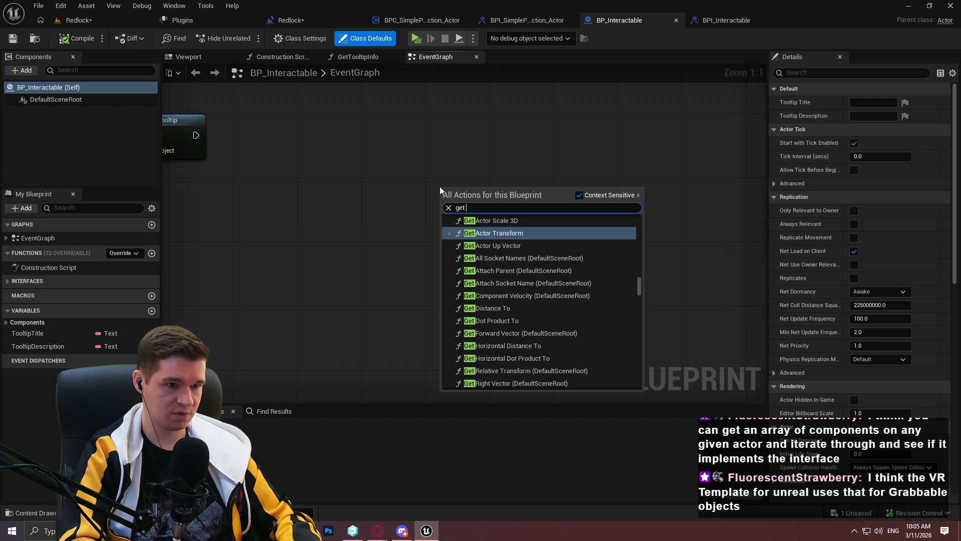
text(ponent onact)
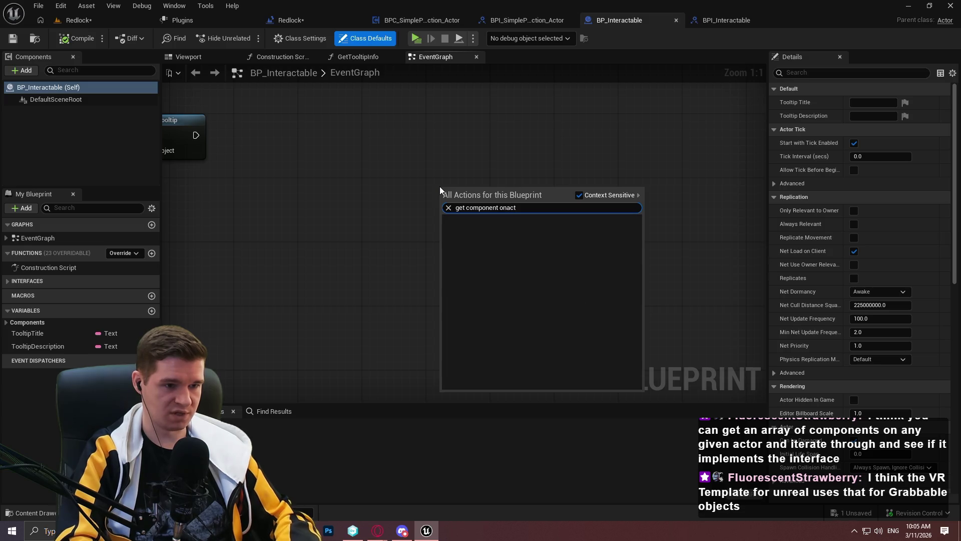
key(BackSpace)
key(BackSpace)
key(BackSpace)
text(actor compon)
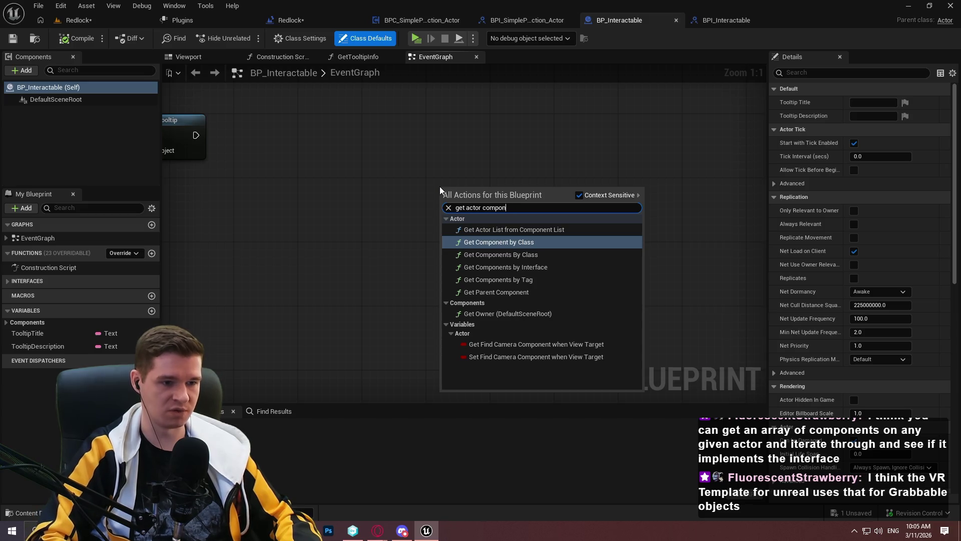
key(Return)
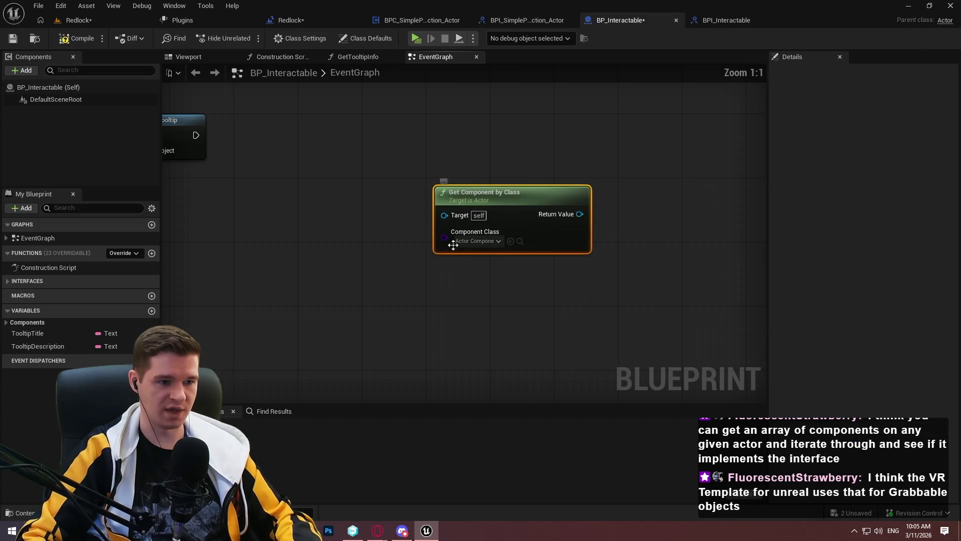
click(485, 241)
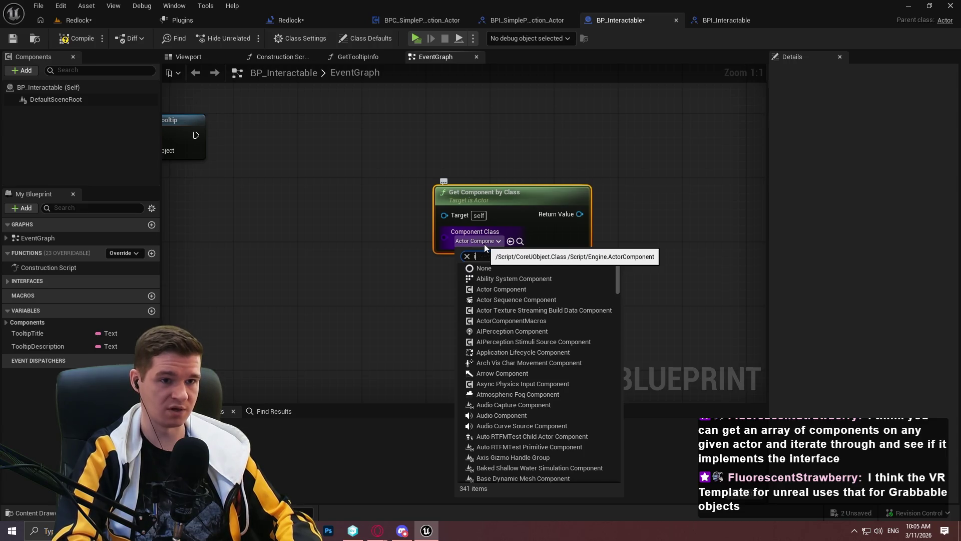
text(simple)
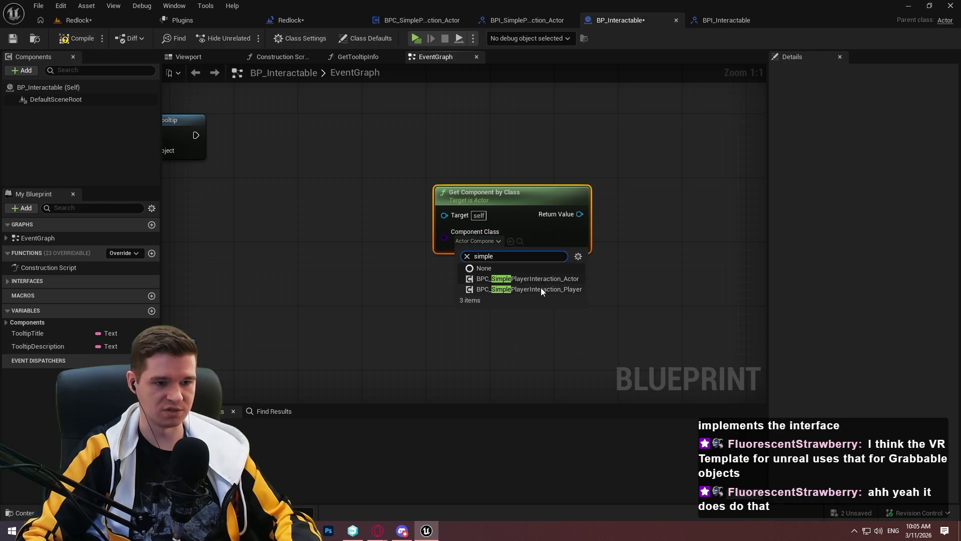
click(541, 279)
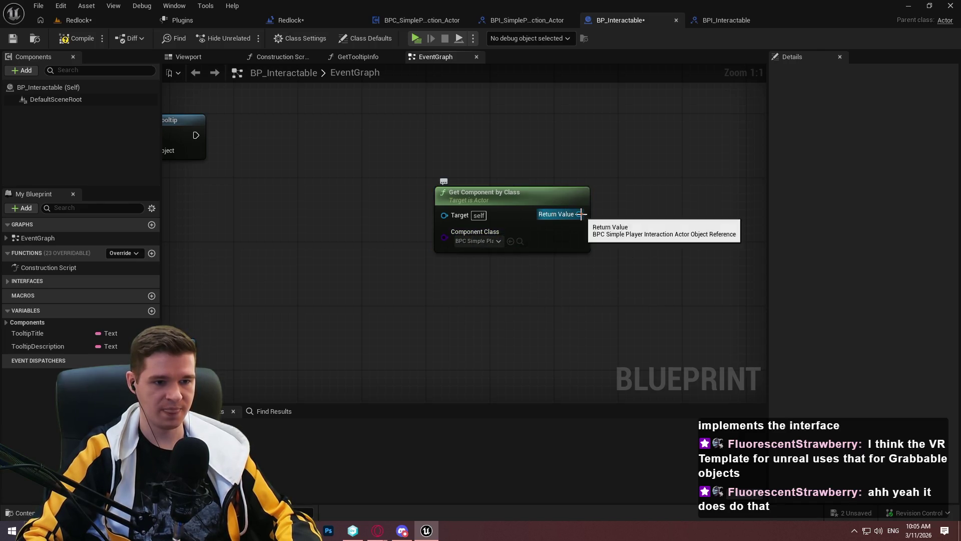
Add an Is Valid check fed by the found component.
drag(581, 215, 643, 194)
text(valki)
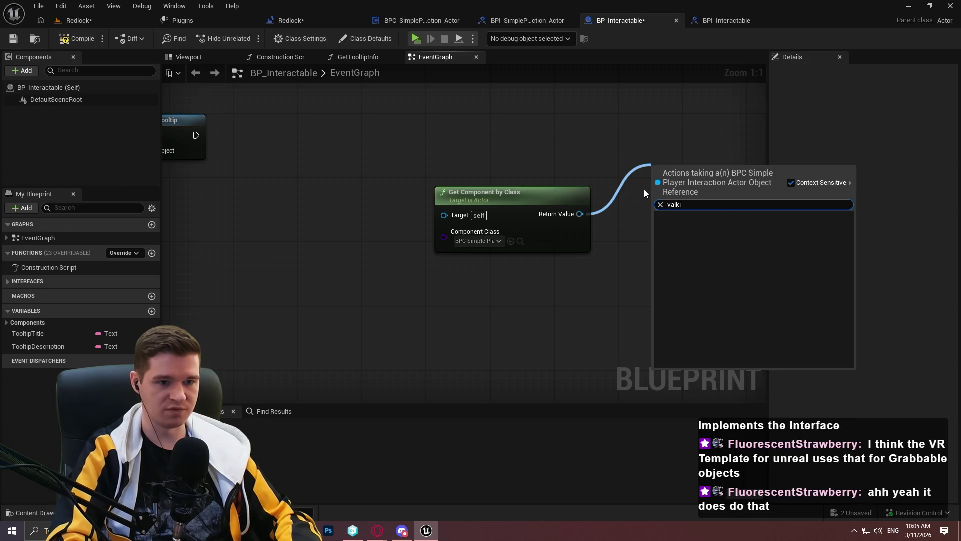
key(BackSpace)
key(BackSpace)
text(id)
key(Return)
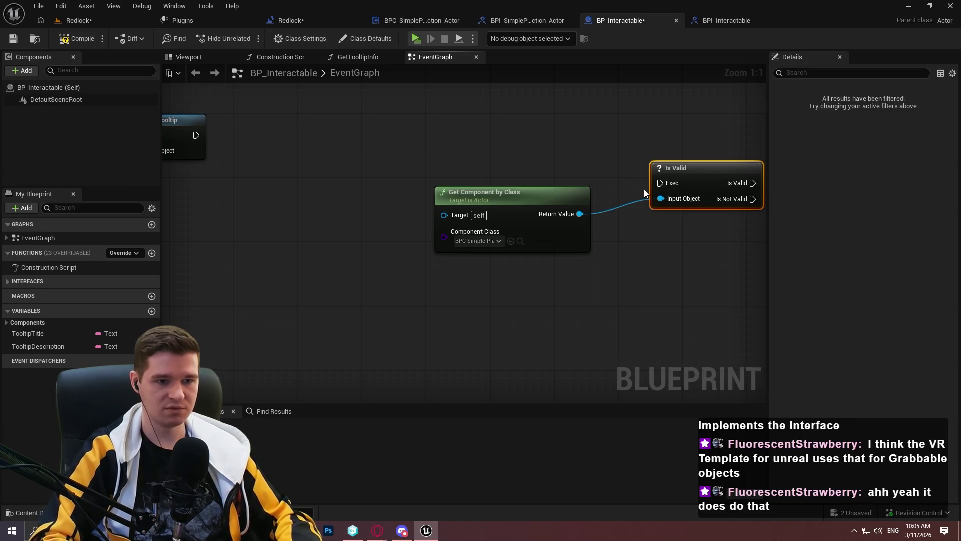
drag(688, 167, 648, 152)
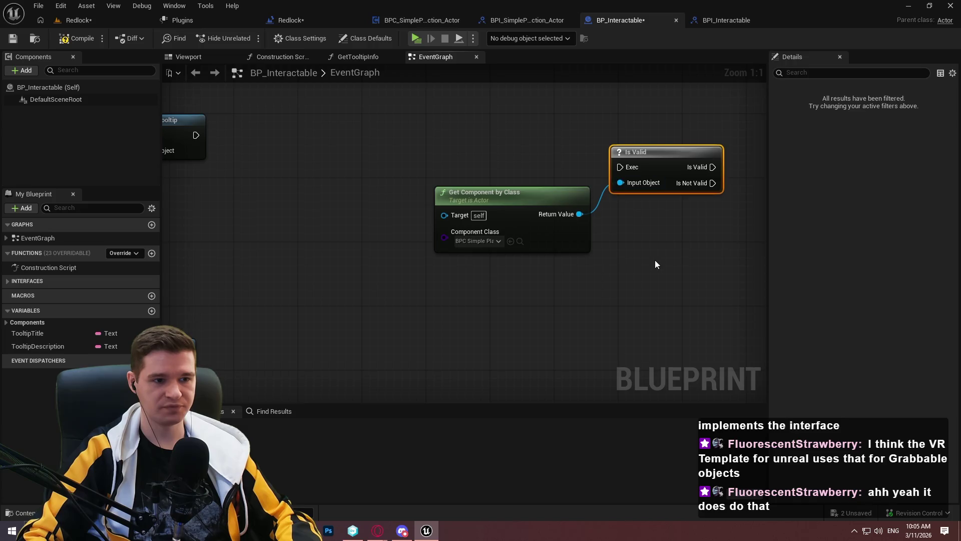
Delete the Get Component by Class and Is Valid nodes and bring up the action list.
scroll(599, 345, down, 2)
drag(741, 256, 481, 103)
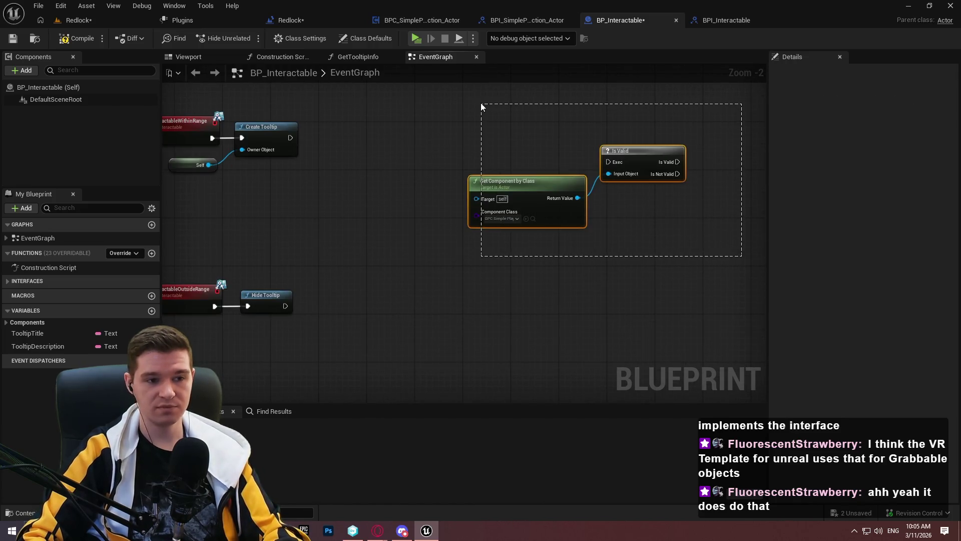
key(Delete)
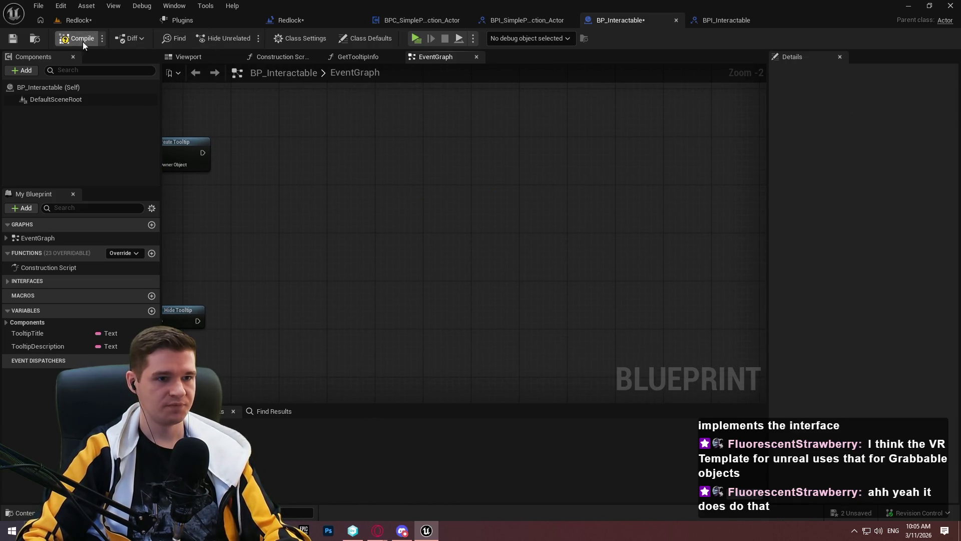
right_click(370, 179)
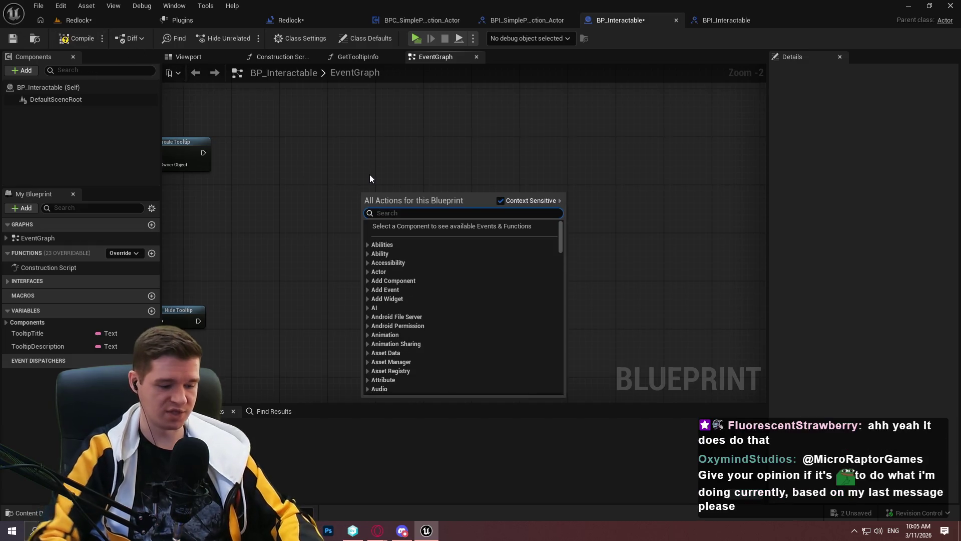
Search the actions for 'does im' to list Does Object Implement Interface.
text(does im)
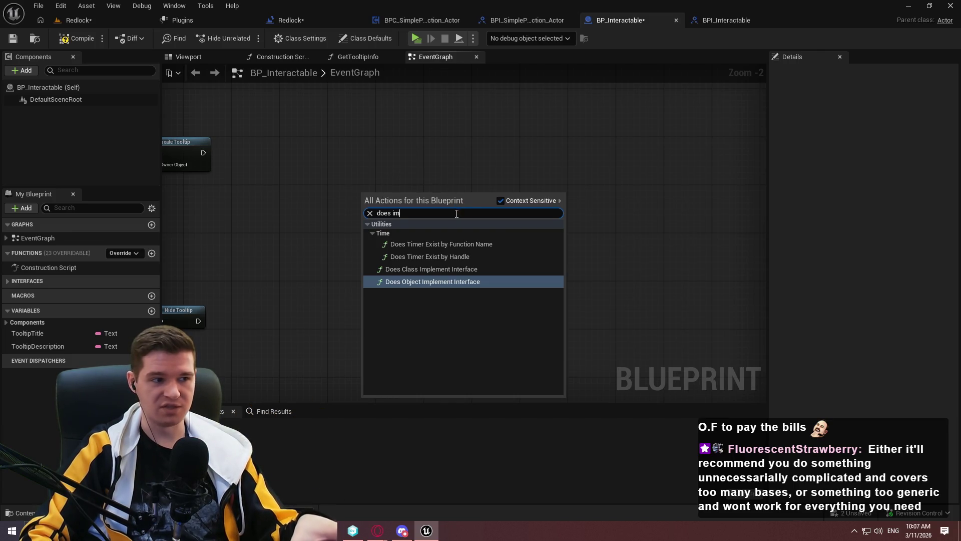
Place a For Each Loop with Break node in the event graph and select it.
key(Escape)
right_click(452, 170)
text(fo)
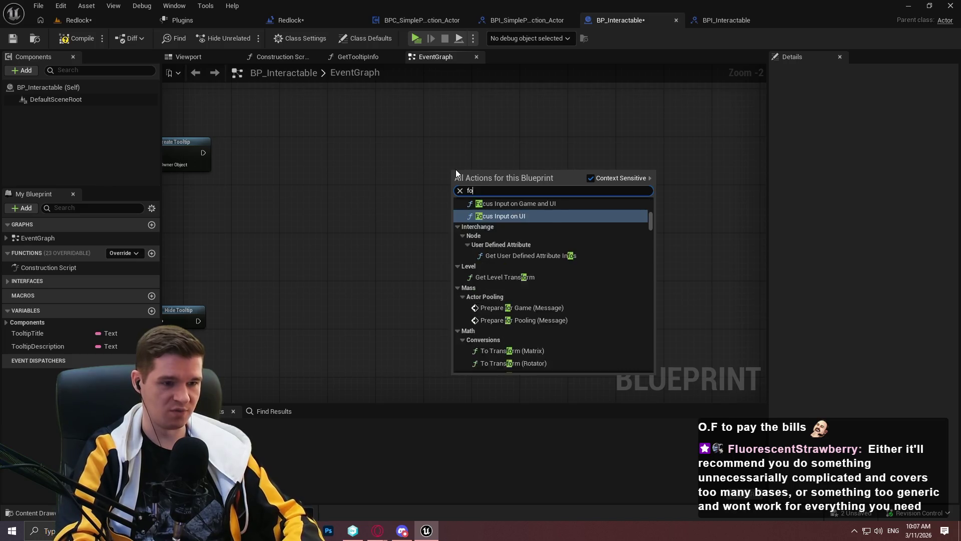
text(r each)
key(Return)
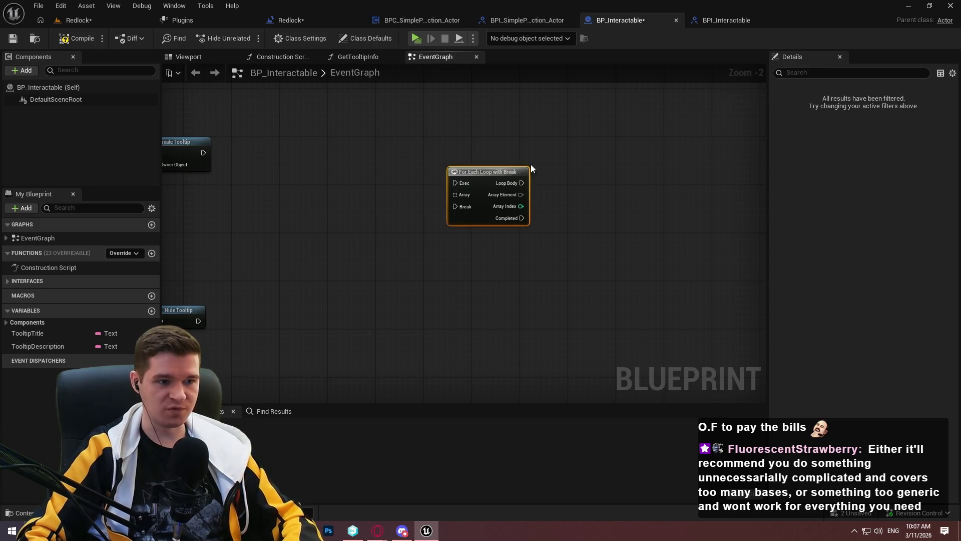
drag(458, 194, 499, 196)
click(678, 155)
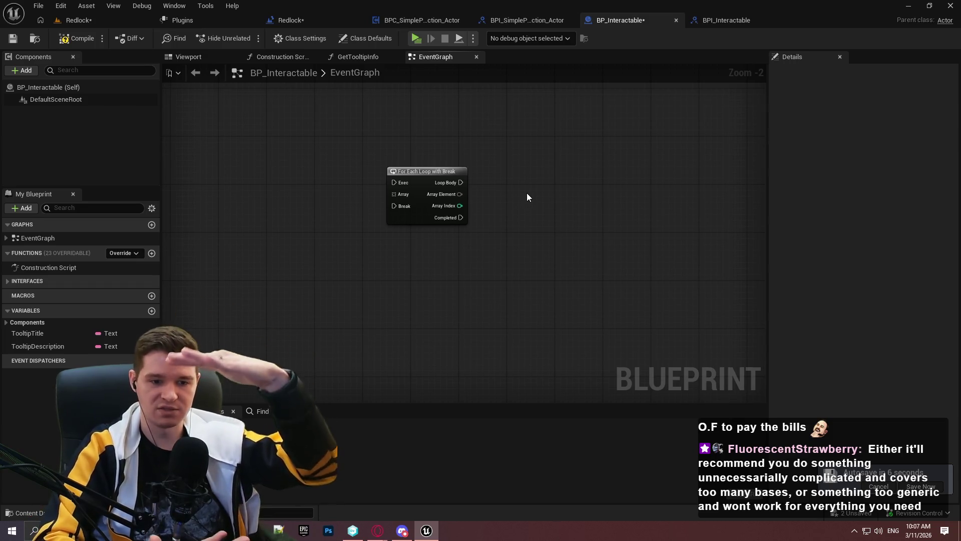
mouse_move(524, 118)
mouse_down()
mouse_move(251, 275)
mouse_move(263, 268)
mouse_up()
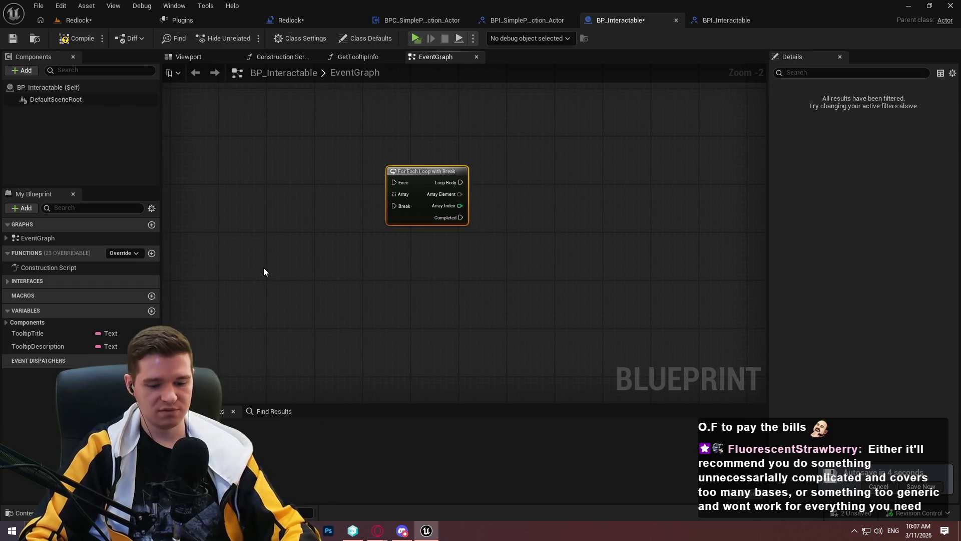
Remove the For Each Loop with Break node from BP_Interactable's graph, then bring up the BPI_Interactable interface.
key(Delete)
drag(472, 287, 441, 265)
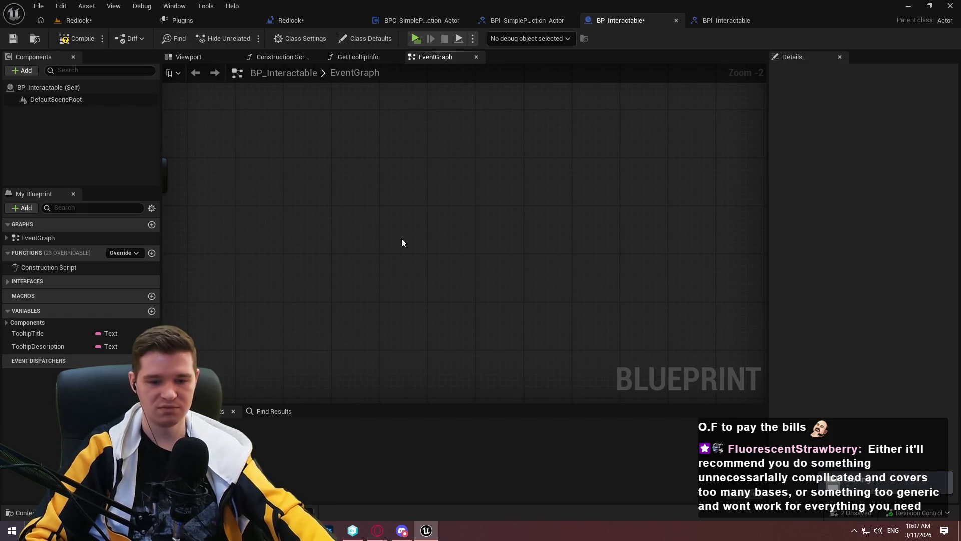
key(ctrl+v)
scroll(461, 118, down, 2)
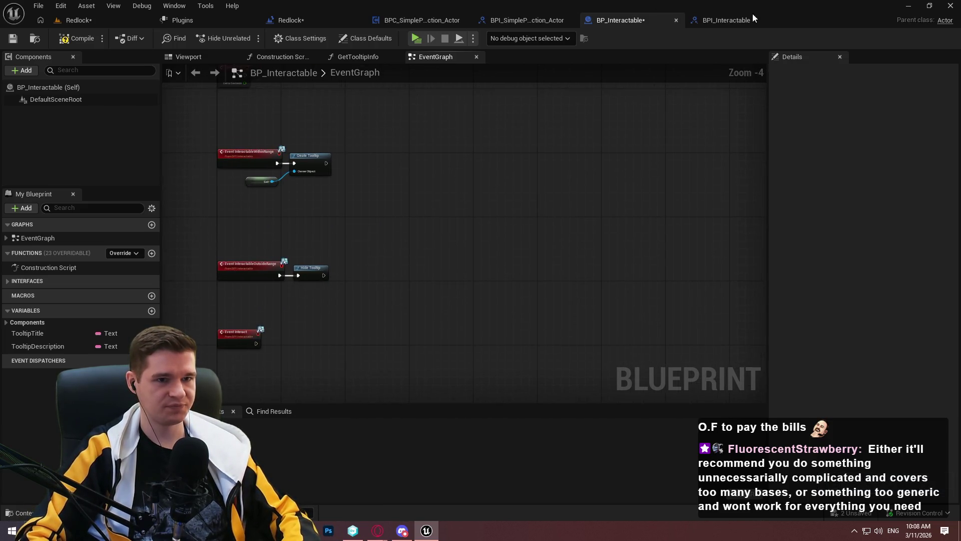
click(729, 21)
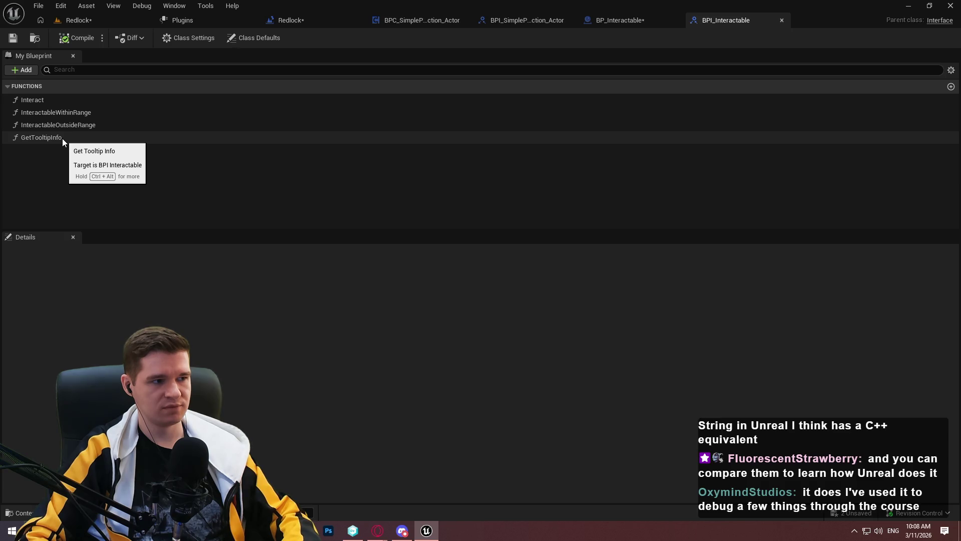
Review the OutsideRange and Hide Tooltip nodes in BP_Interactable's event graph.
click(612, 19)
scroll(365, 239, up, 4)
mouse_move(354, 335)
mouse_down()
mouse_move(360, 100)
mouse_move(335, 268)
mouse_move(376, 262)
mouse_move(448, 185)
mouse_move(469, 189)
mouse_move(443, 218)
mouse_up()
scroll(375, 262, down, 2)
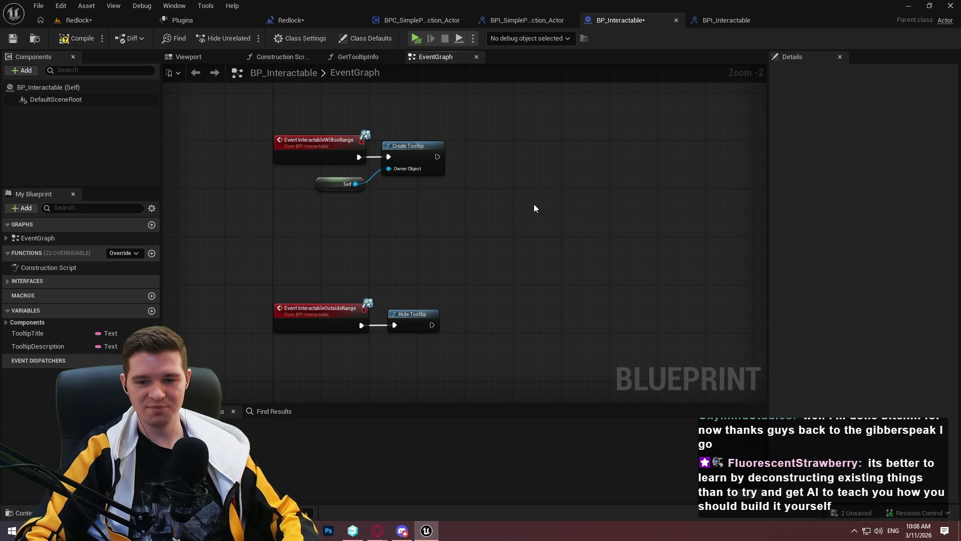
Check BPI_SimplePlayerInteraction_Actor, then open BPI_Interactable's Interact function graph.
click(522, 15)
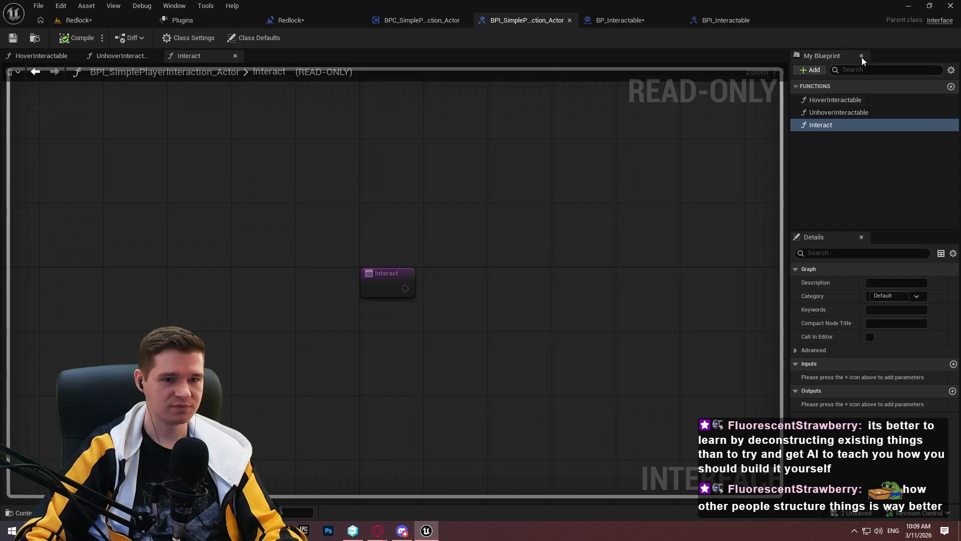
click(870, 164)
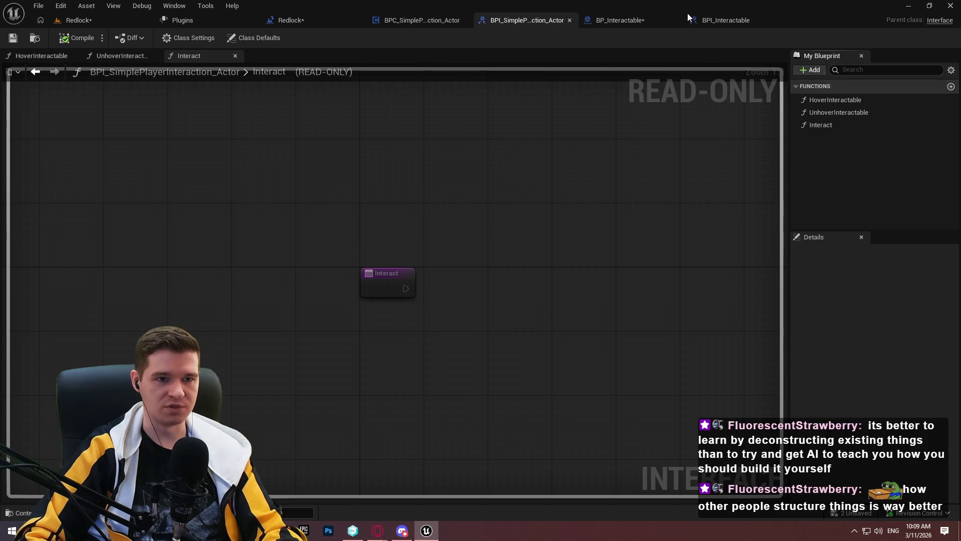
click(88, 101)
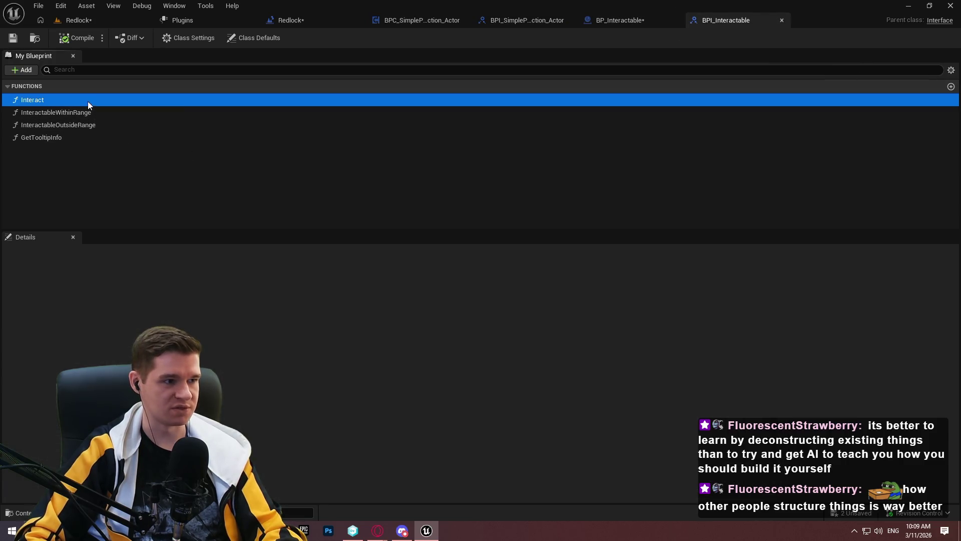
double_click(50, 101)
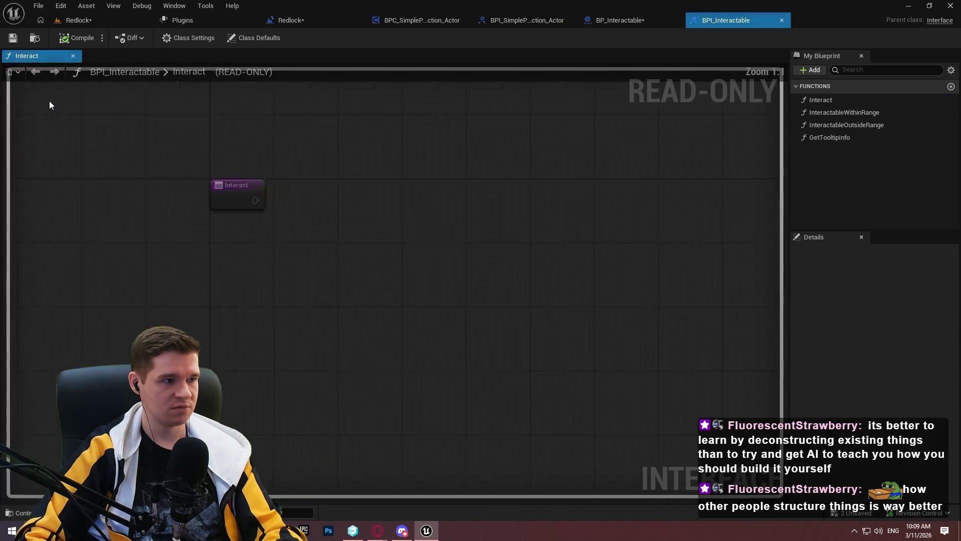
Open the InteractableWithinRange, InteractableOutsideRange and GetTooltipInfo function graphs, then close BPI_Interactable.
click(839, 112)
click(834, 124)
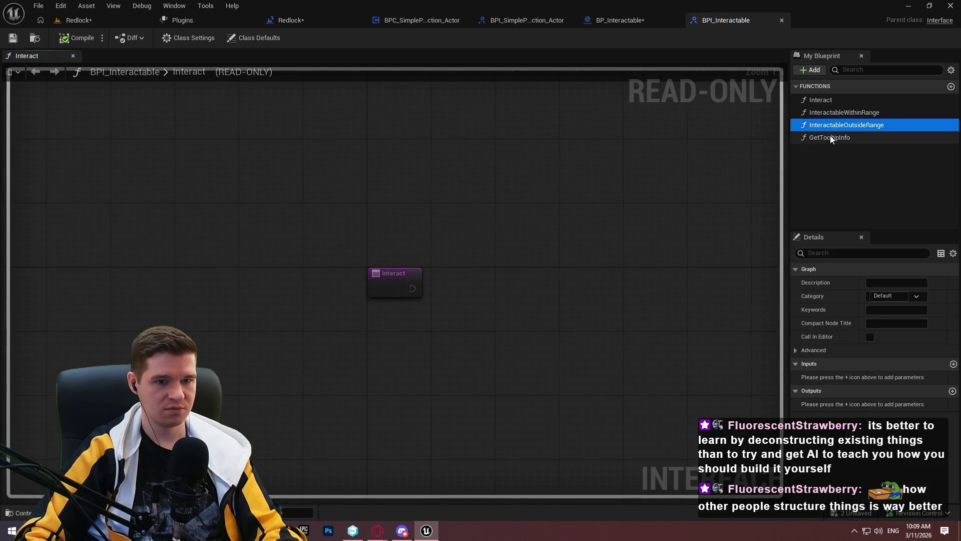
double_click(837, 112)
double_click(837, 122)
double_click(827, 140)
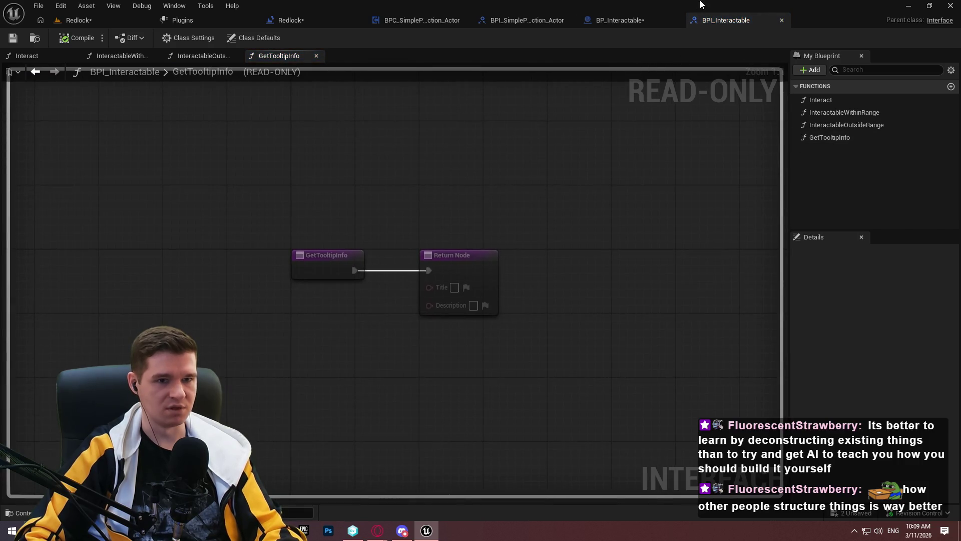
click(782, 20)
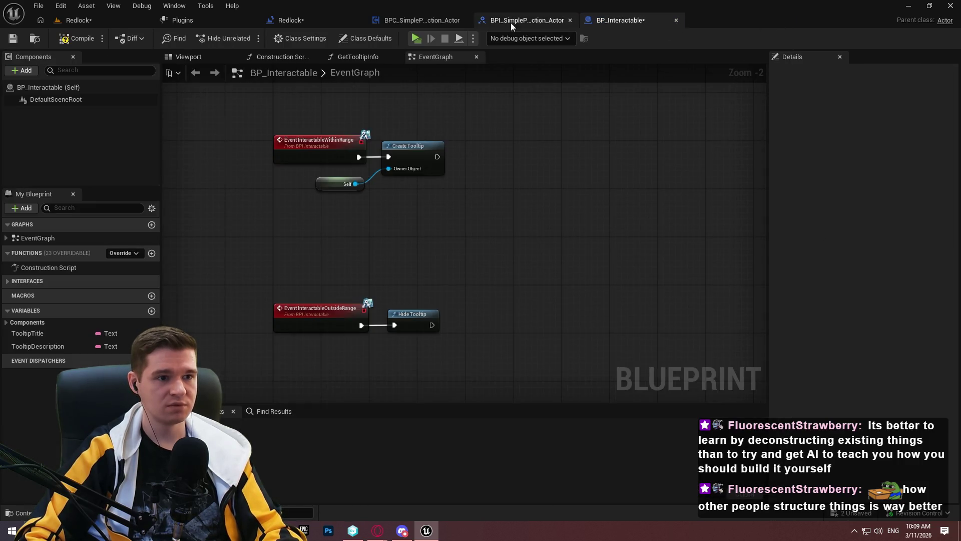
click(507, 21)
Add Interact, UnhoverInteractable and HoverInteractable interface events to BPC_SimplePlayerInteraction_Actor's graph.
click(398, 22)
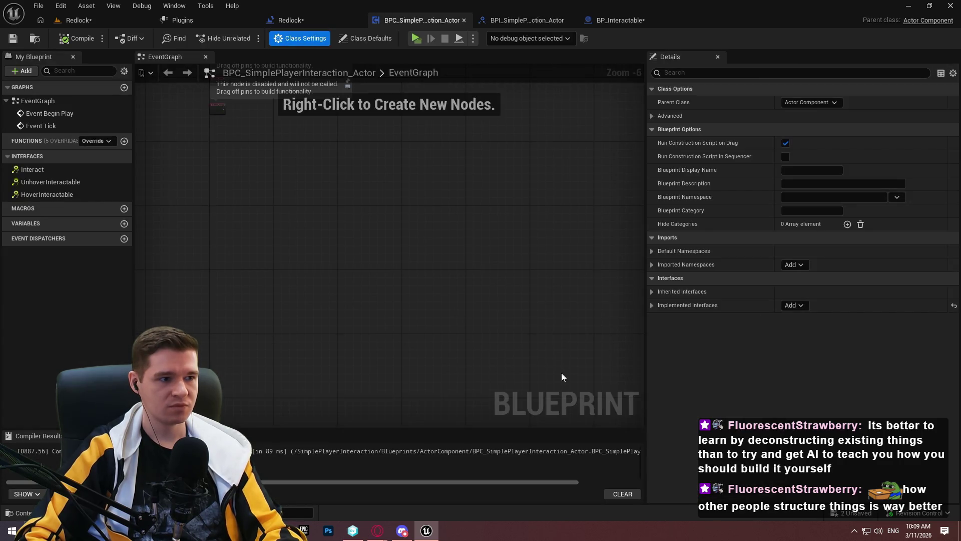
double_click(45, 169)
double_click(45, 195)
click(39, 218)
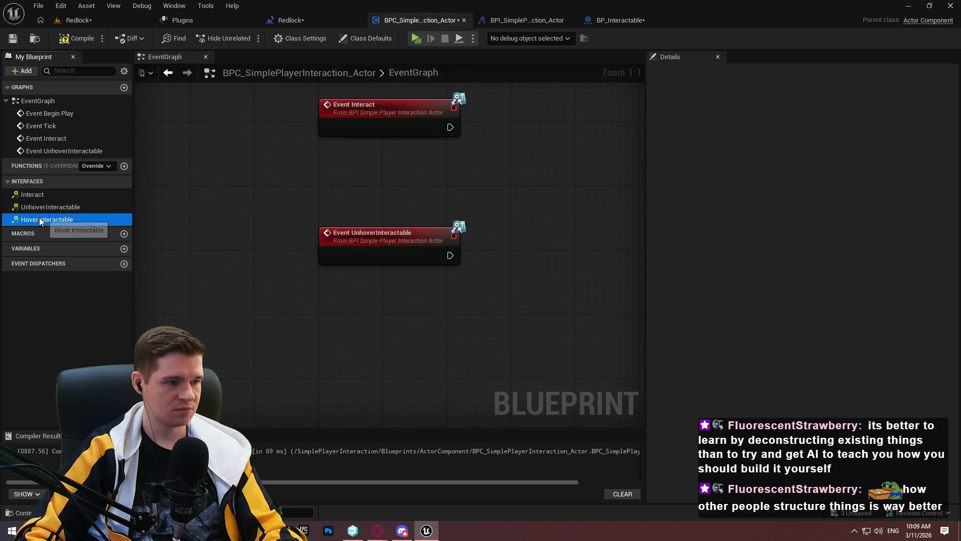
double_click(39, 220)
Add a new event dispatcher to BPC_SimplePlayerInteraction_Actor.
scroll(555, 230, down, 2)
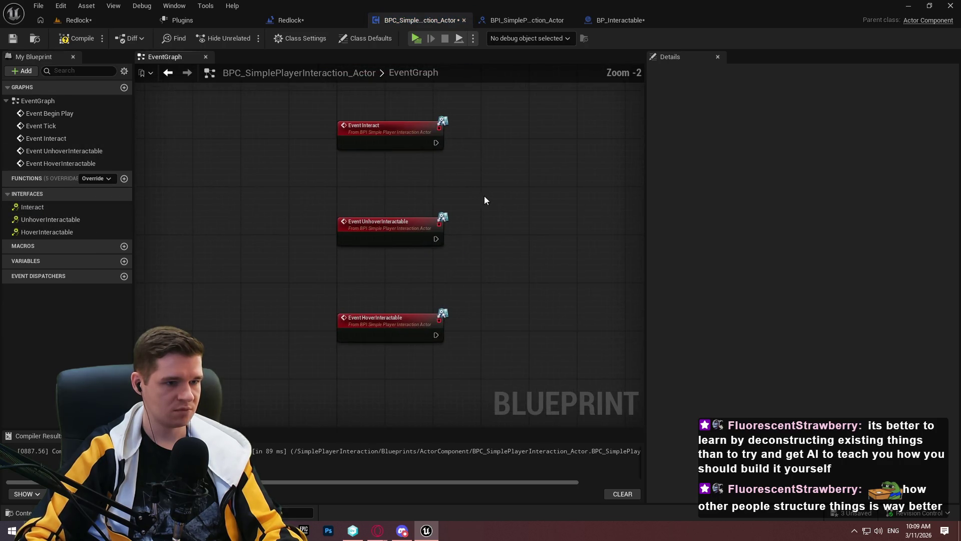
drag(447, 229, 430, 157)
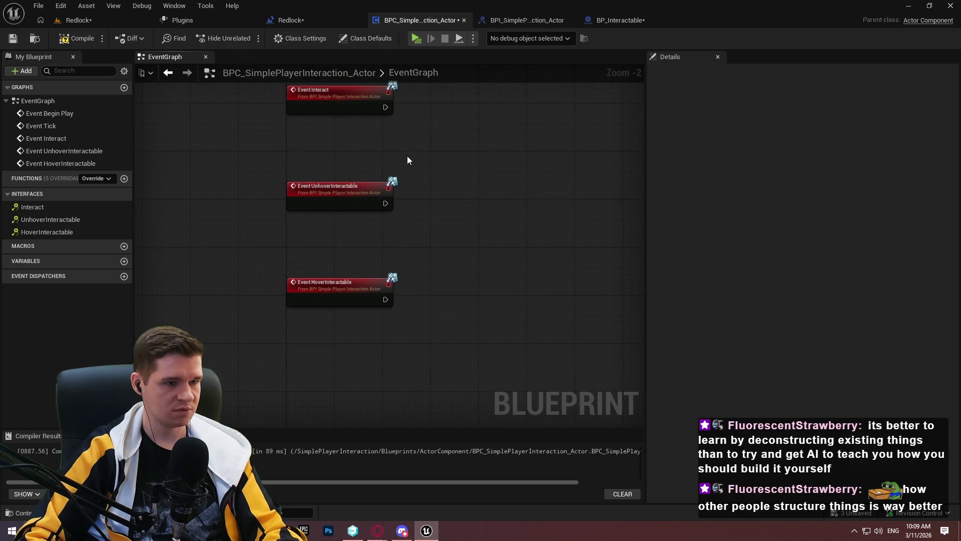
mouse_move(407, 156)
mouse_down()
mouse_move(281, 187)
mouse_move(315, 226)
mouse_up()
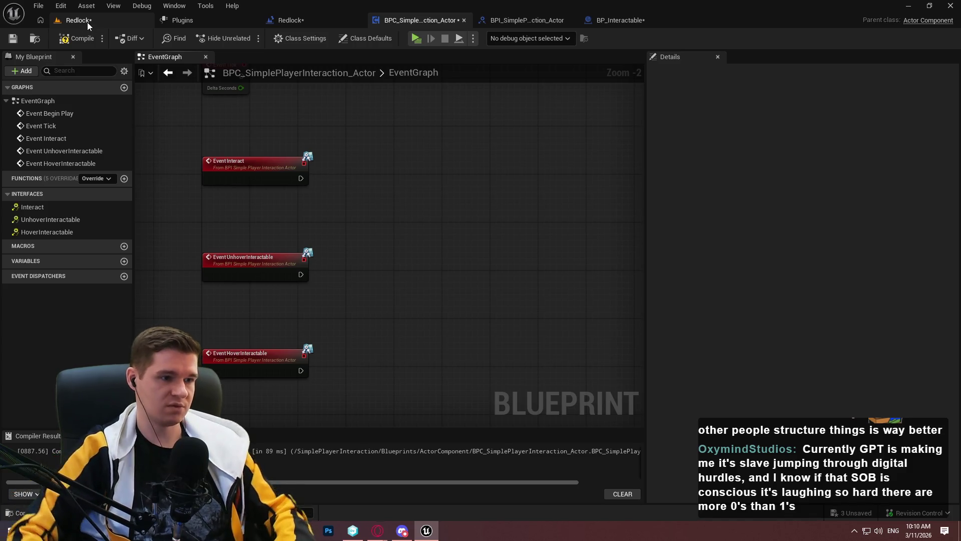
click(124, 276)
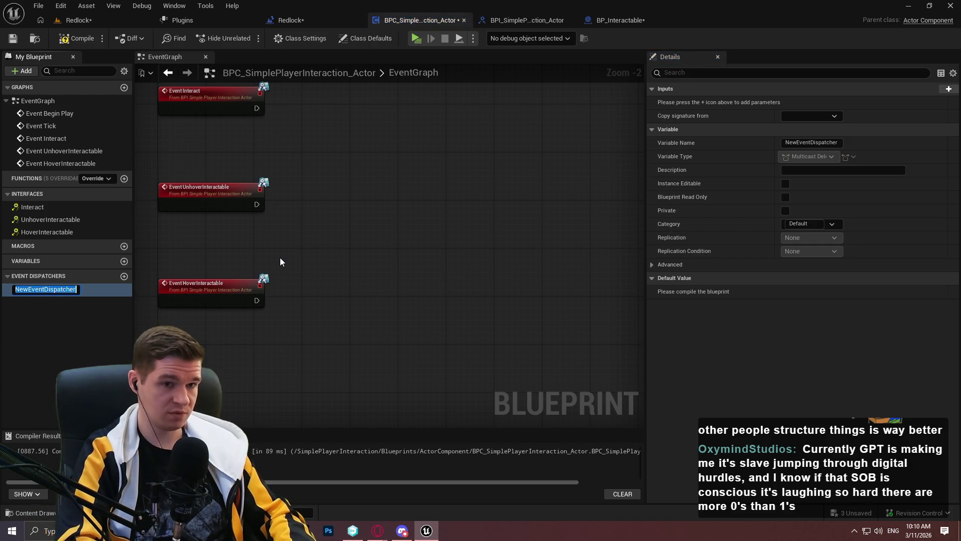